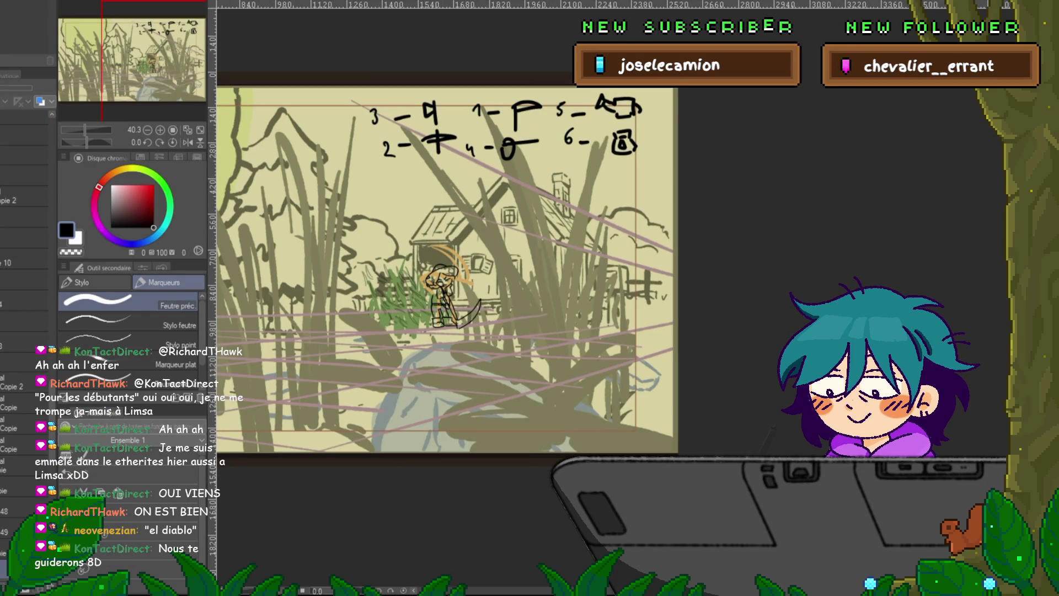
- Move the pickaxe layer above the straw-hat layer, at full opacity
scroll(25, 331, down, 5)
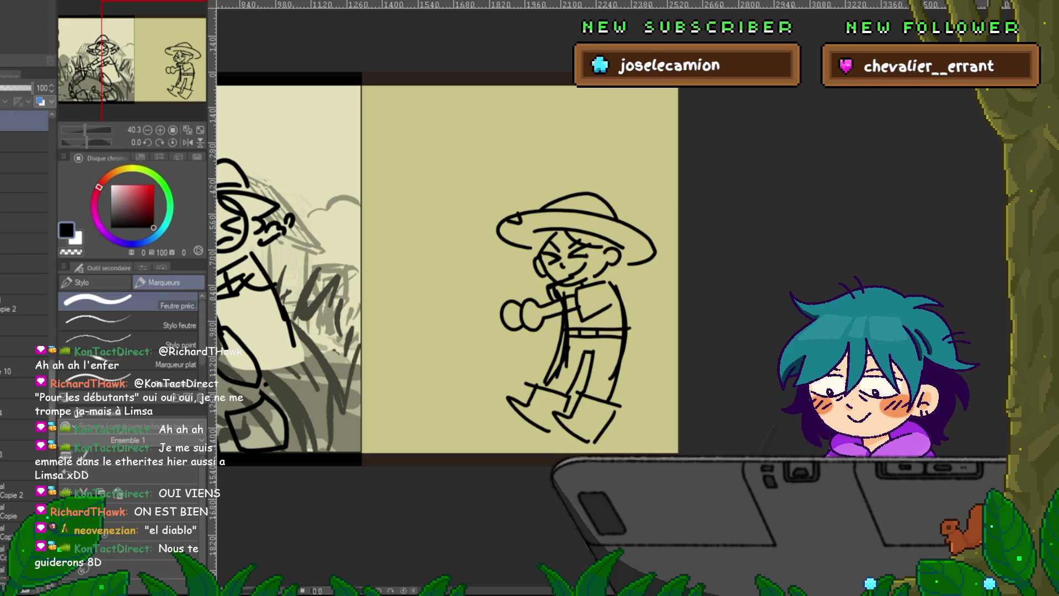
scroll(25, 276, up, 6)
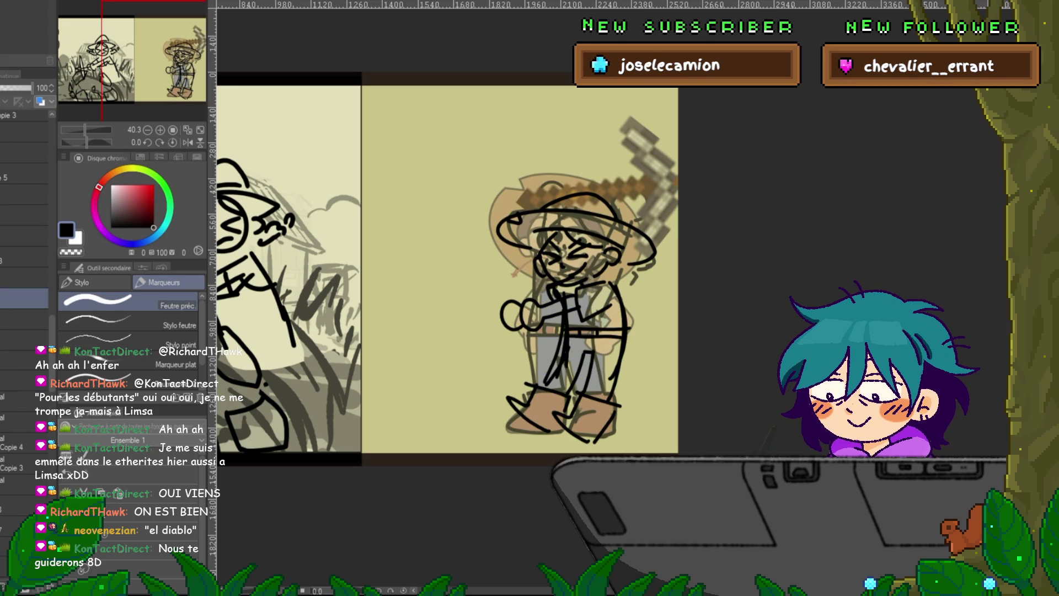
click(25, 380)
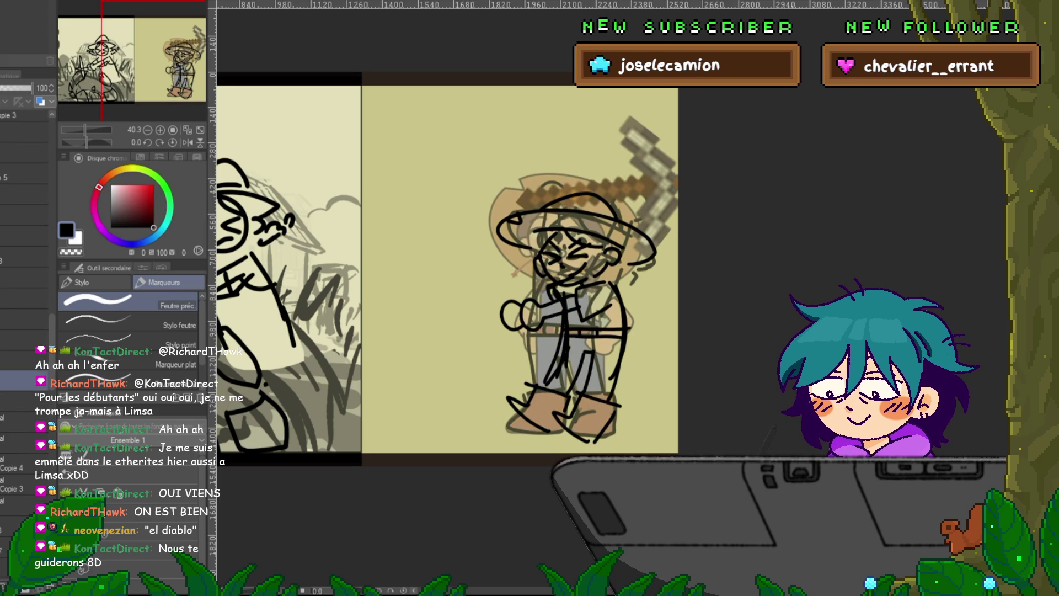
click(24, 299)
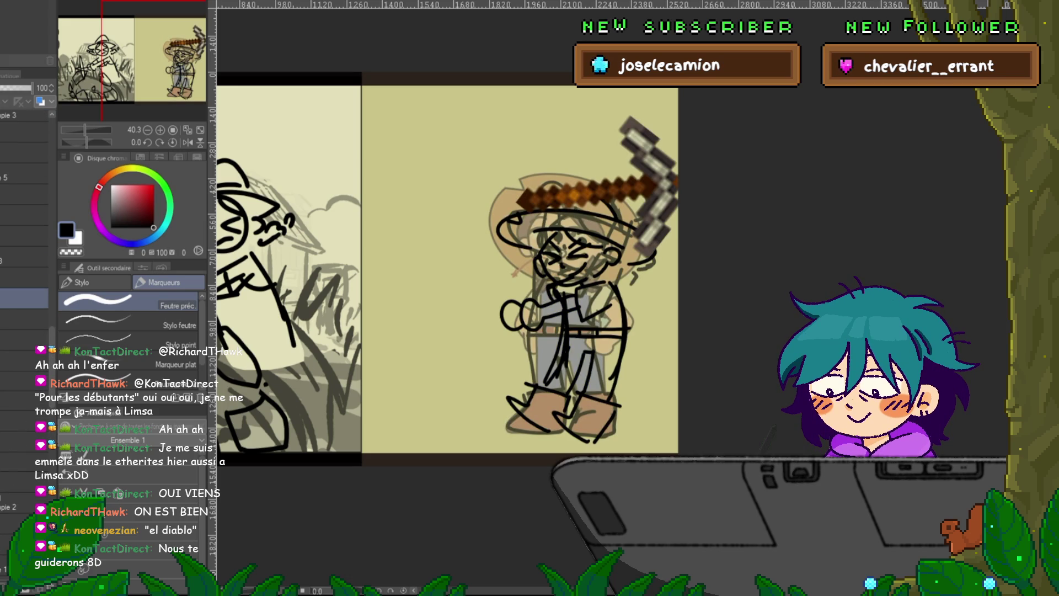
drag(25, 299, 25, 278)
key(ctrl+z)
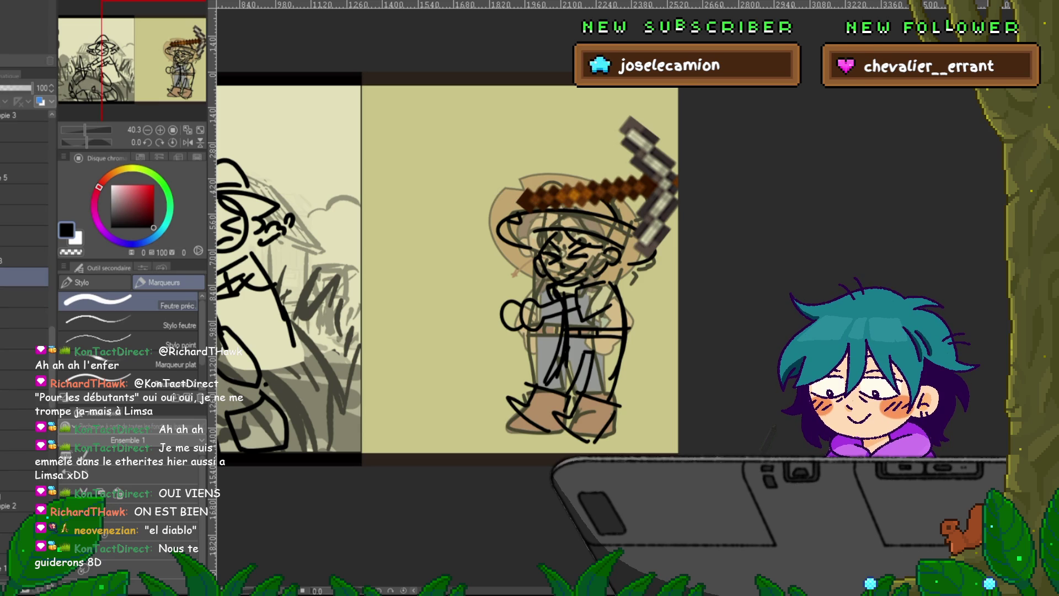
click(25, 298)
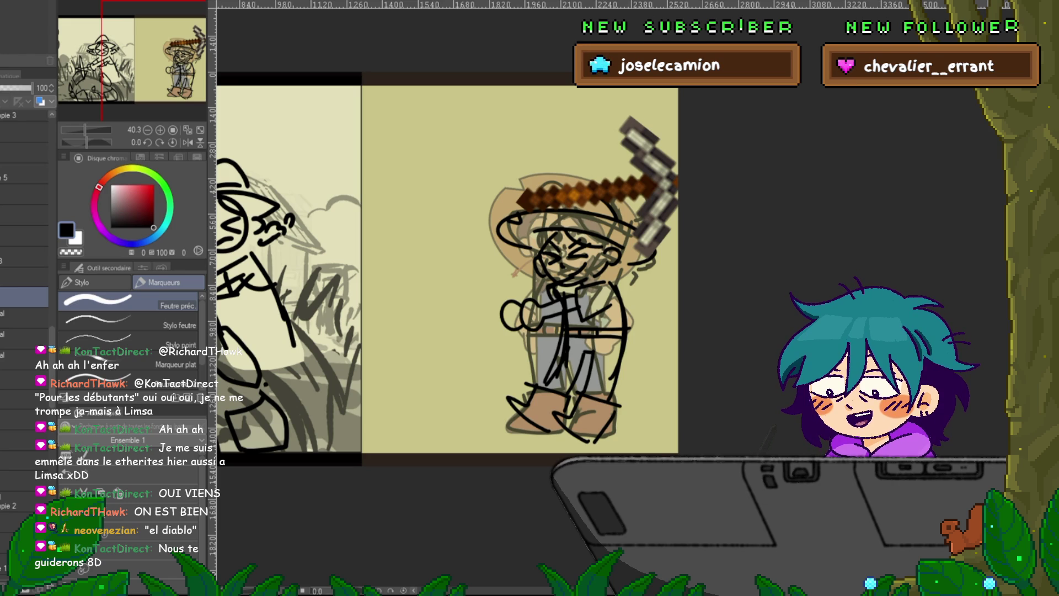
- Rotate the pickaxe diagonally and place it across the farmer's hands
key(ctrl+t)
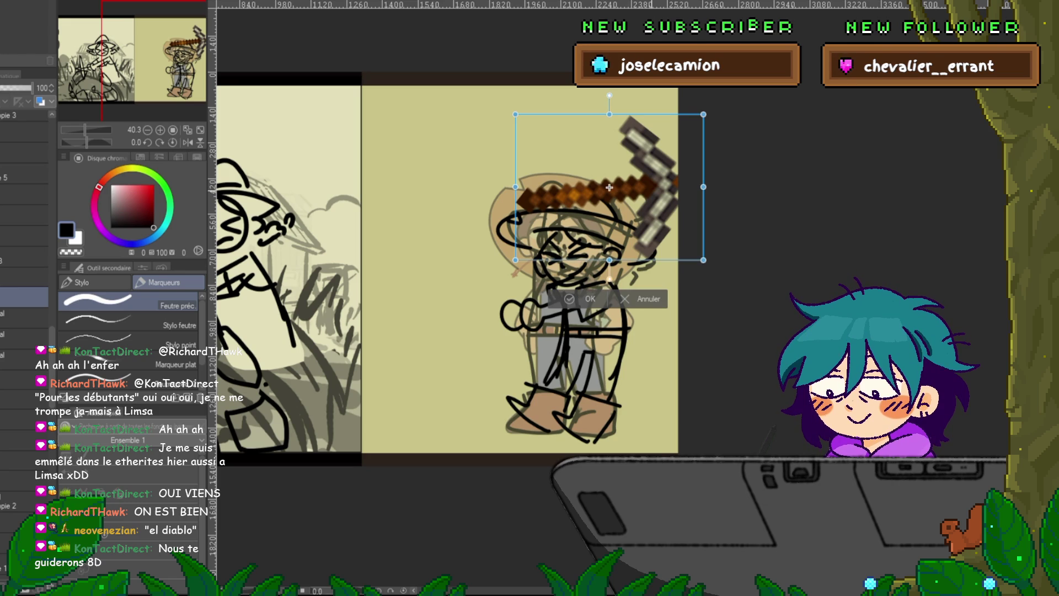
mouse_move(609, 187)
mouse_down()
mouse_move(585, 187)
mouse_move(465, 297)
mouse_move(488, 322)
mouse_up()
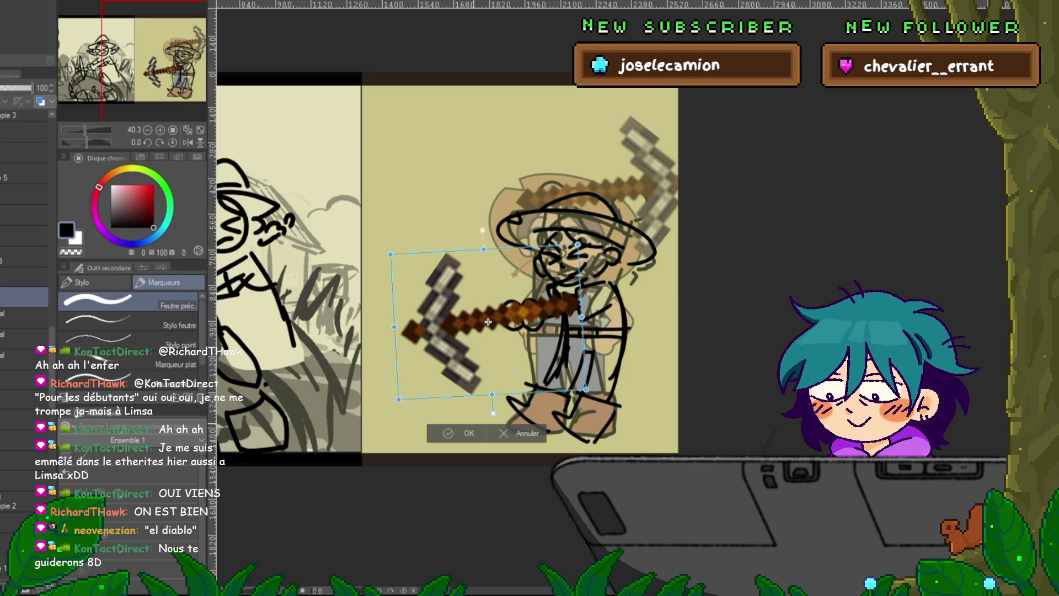
drag(488, 323, 488, 335)
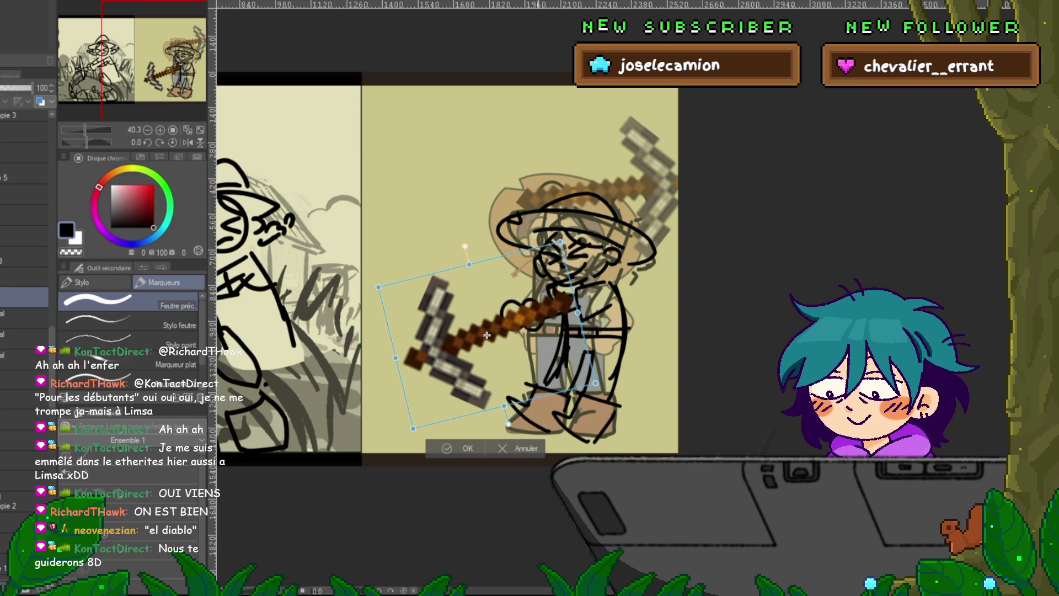
key(Return)
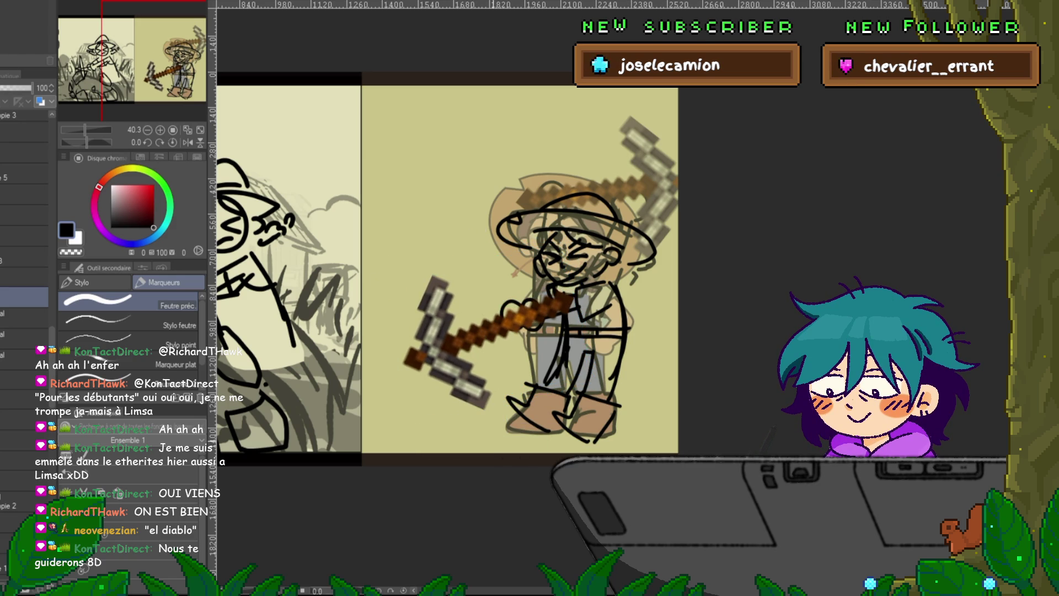
scroll(492, 445, down, 3)
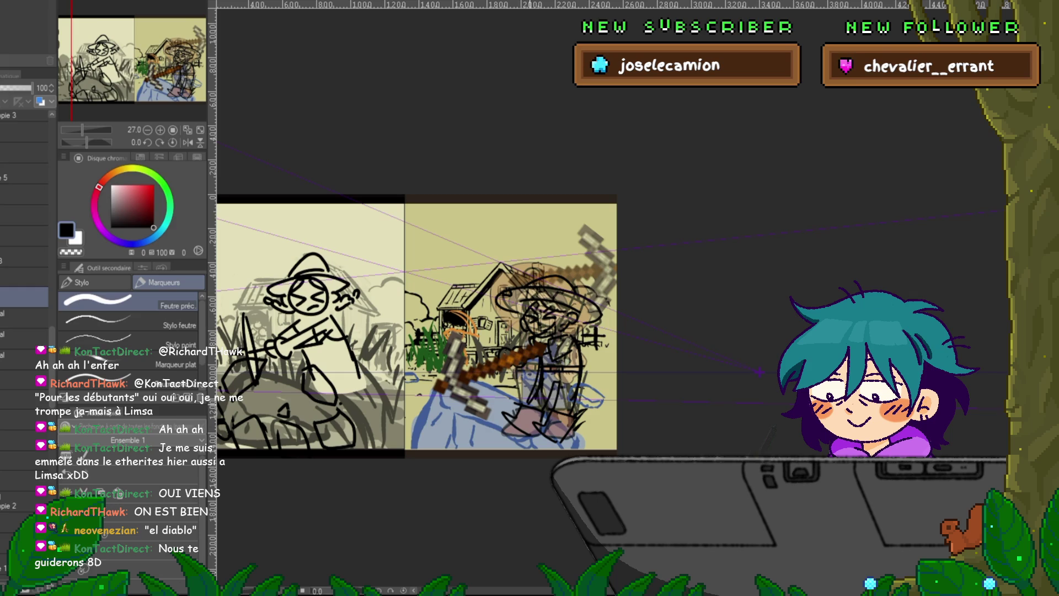
- Hide the faded brown rough-sketch layer, leaving the farmer's black line art
scroll(507, 459, up, 3)
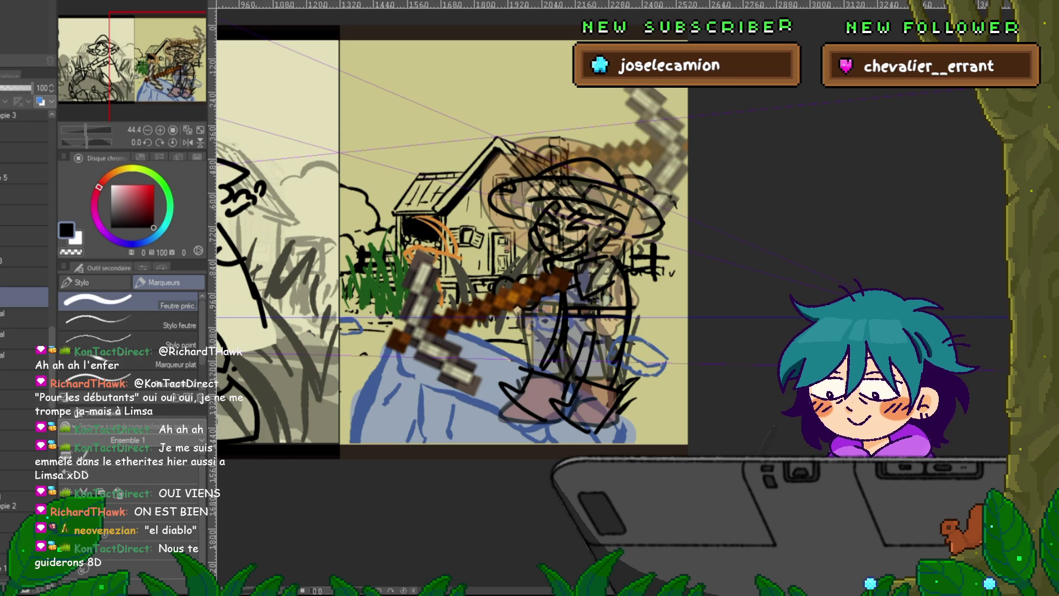
click(25, 379)
key(Delete)
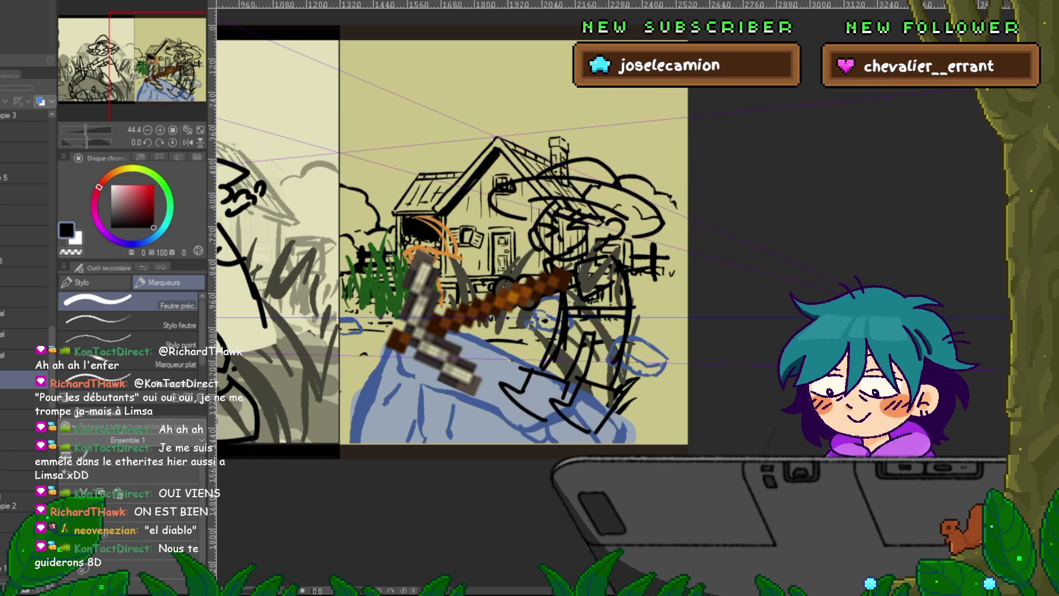
click(25, 359)
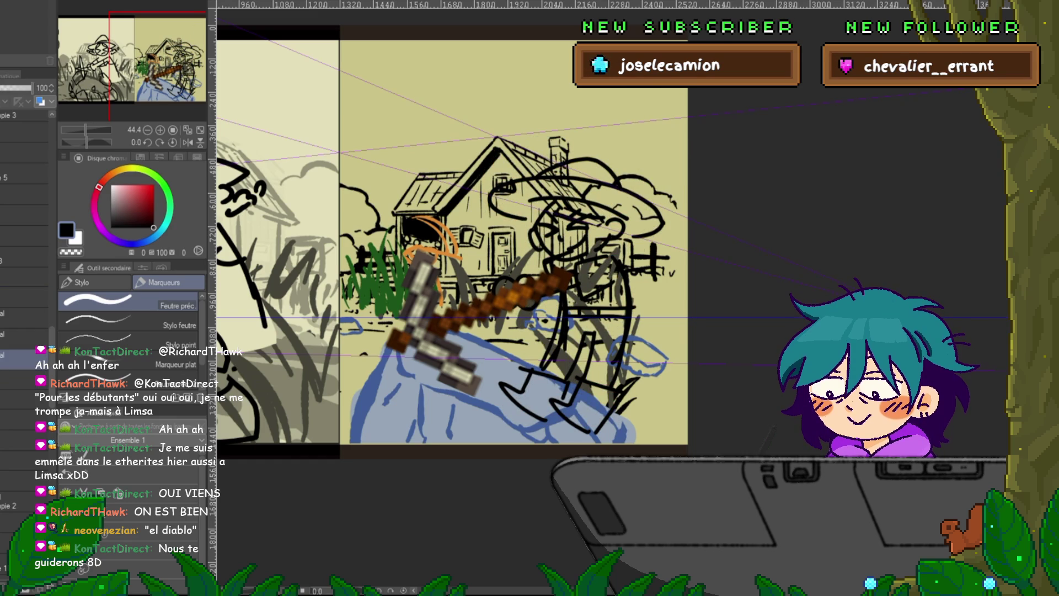
click(26, 380)
click(25, 359)
click(25, 379)
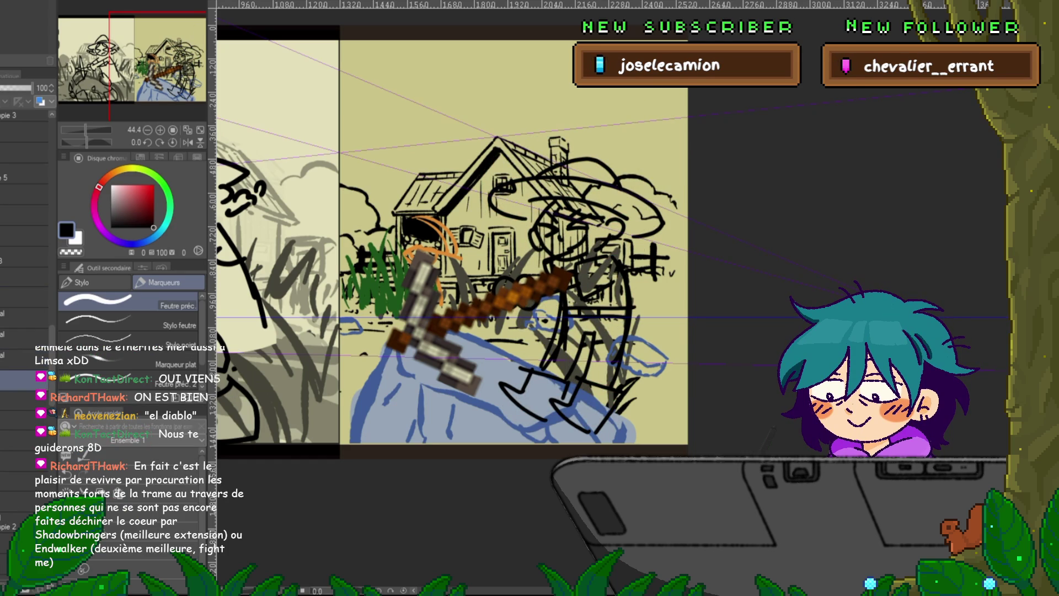
- Lasso around the farmer's silhouette and fill it with flat cream colour
key(m)
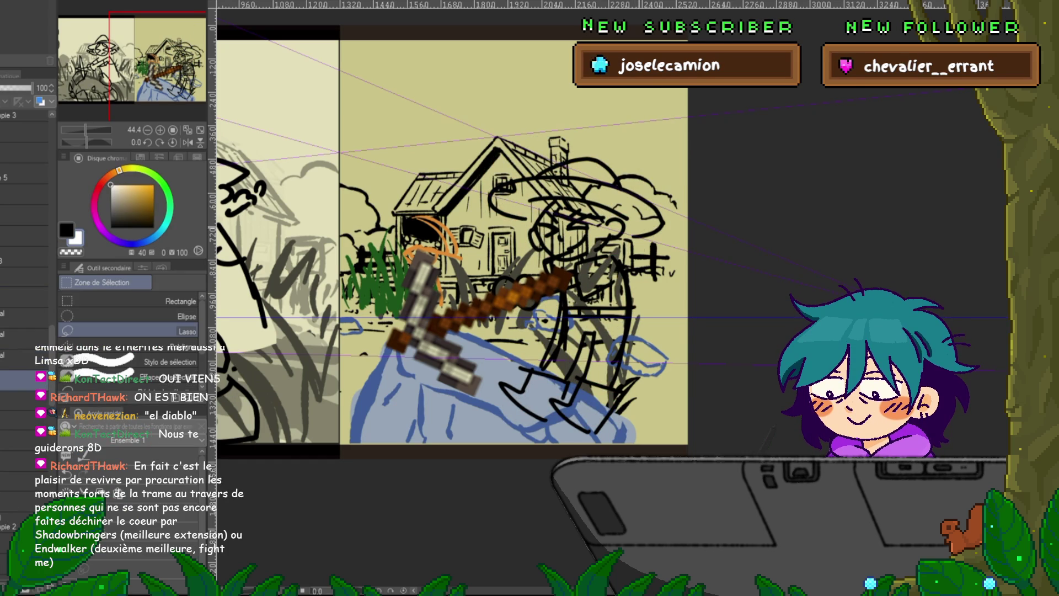
mouse_move(663, 235)
mouse_down()
mouse_move(602, 163)
mouse_move(557, 161)
mouse_up()
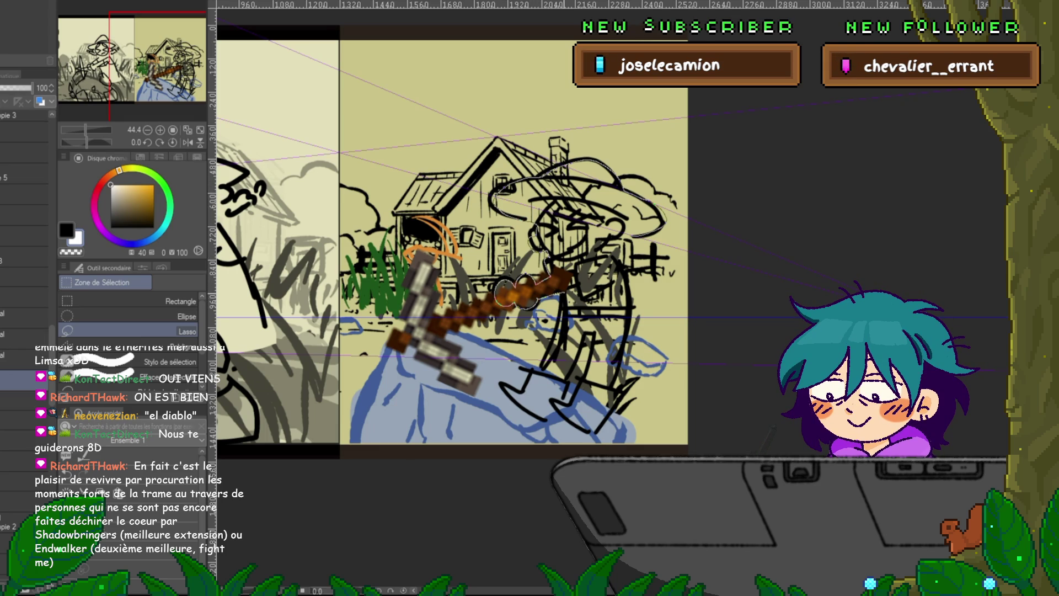
mouse_move(515, 386)
mouse_down()
mouse_move(533, 409)
mouse_move(593, 434)
mouse_up()
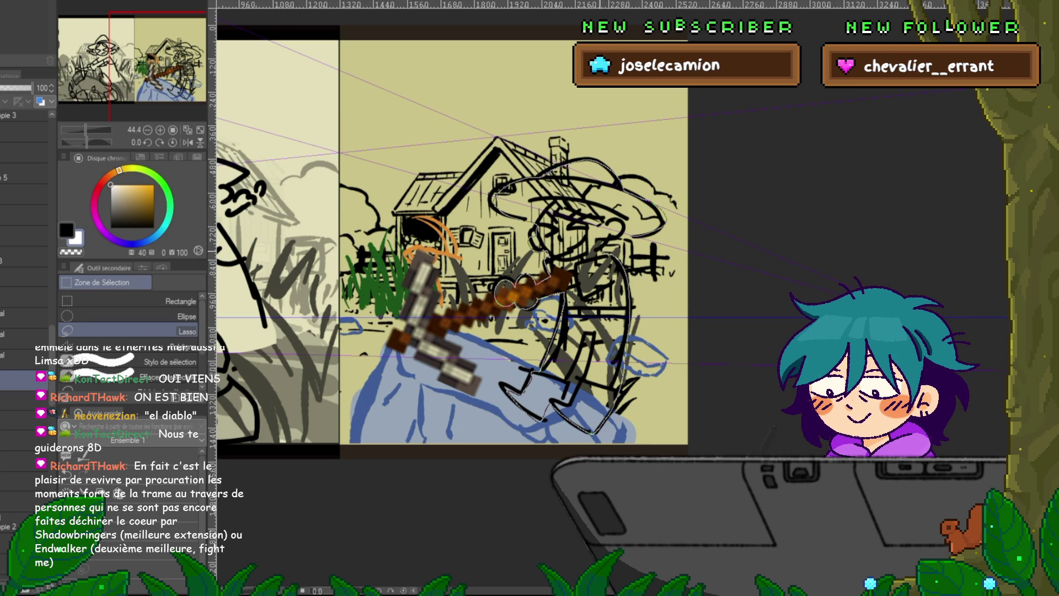
key(alt+BackSpace)
key(ctrl+d)
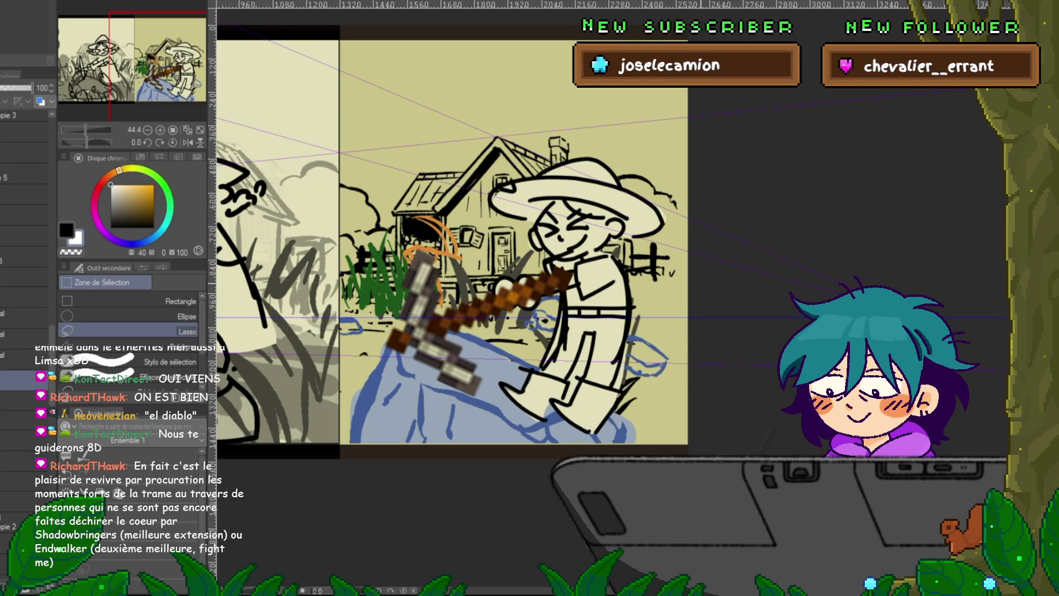
- Reselect the arm and pickaxe area with the line art hidden, then restore the line art and deselect
key(p)
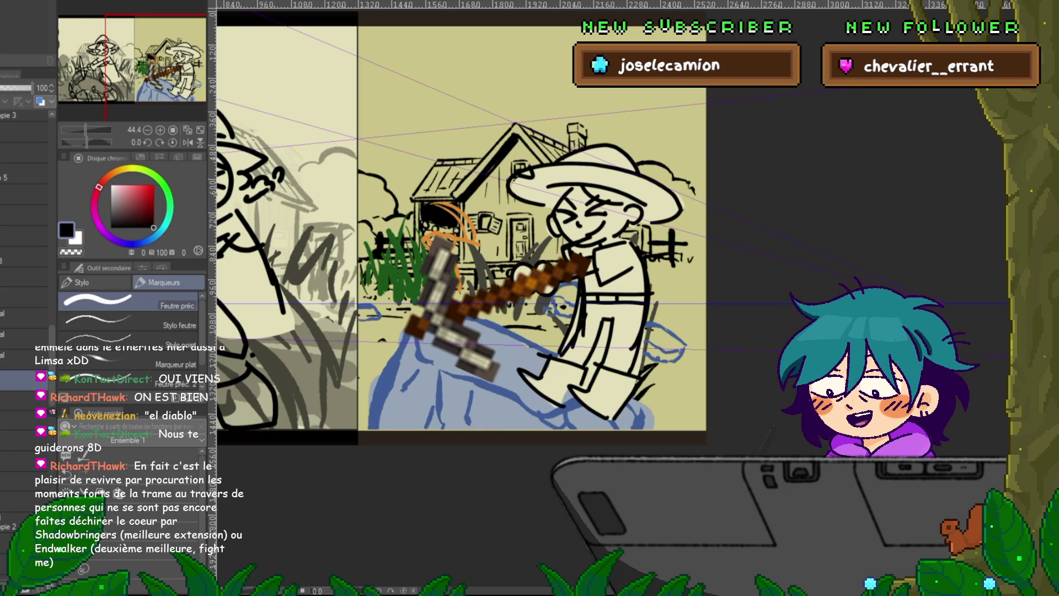
mouse_move(496, 275)
mouse_down()
mouse_move(530, 265)
mouse_move(471, 290)
mouse_up()
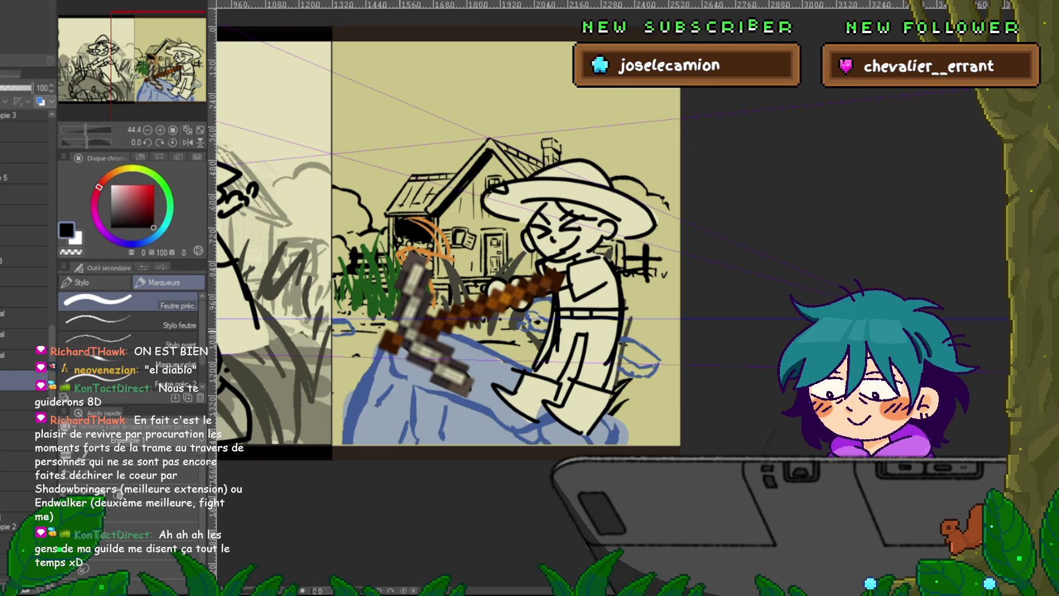
click(24, 298)
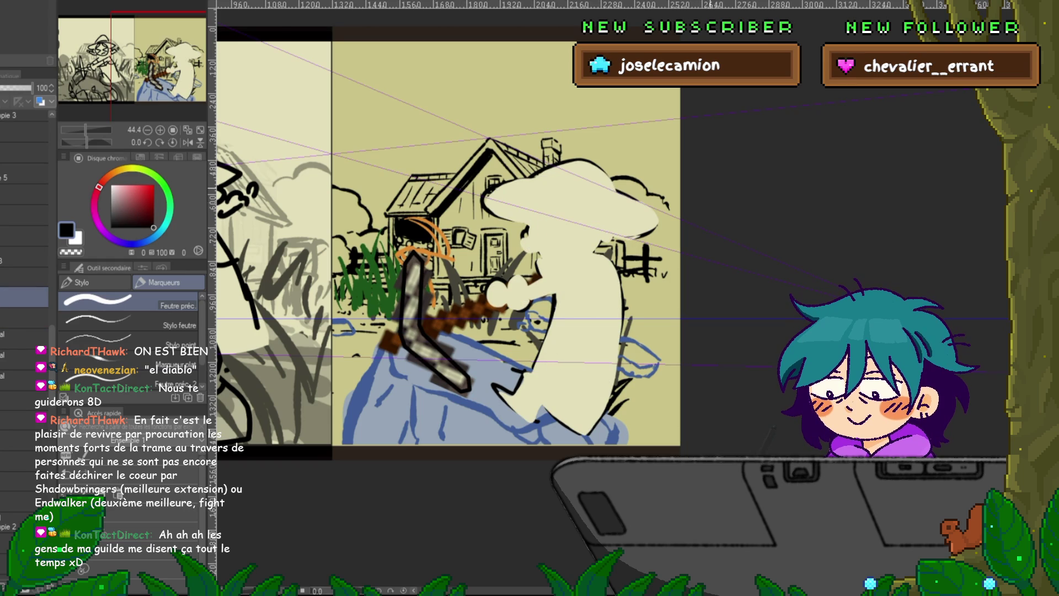
key(m)
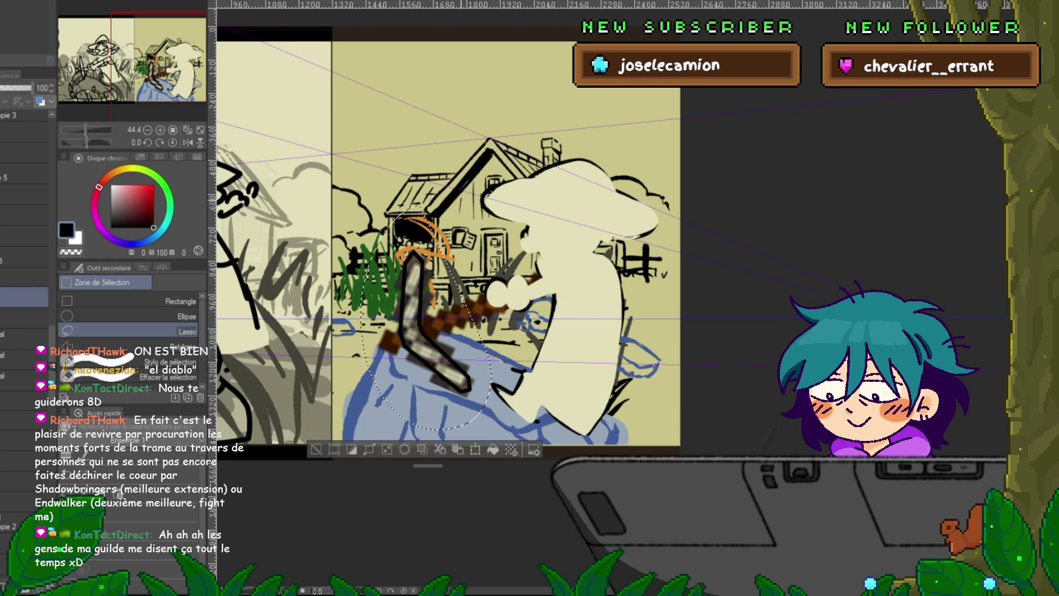
mouse_move(437, 243)
mouse_down()
mouse_move(467, 411)
mouse_move(358, 308)
mouse_up()
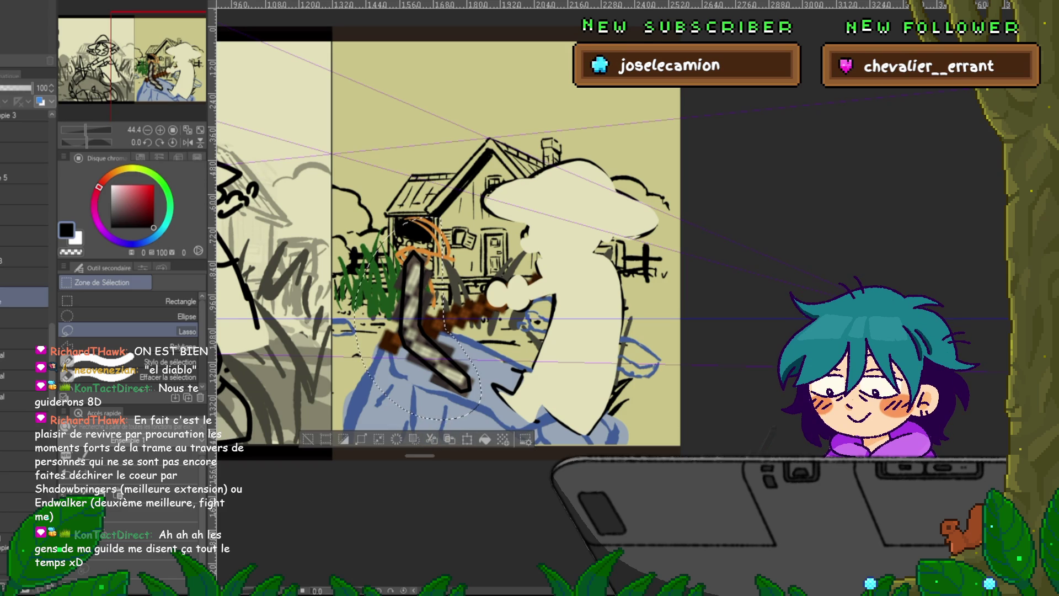
click(24, 298)
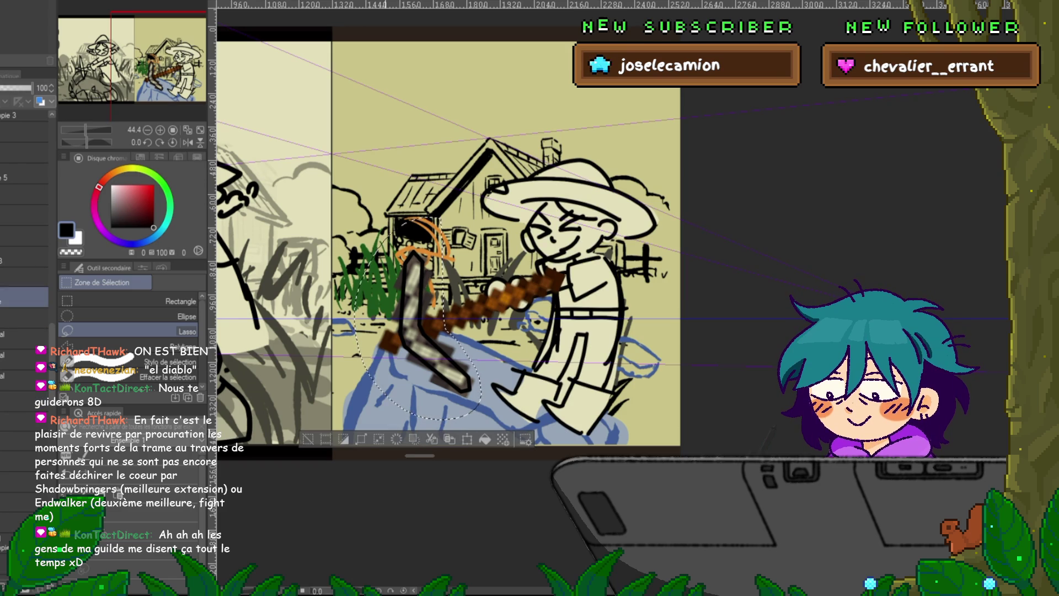
key(ctrl+d)
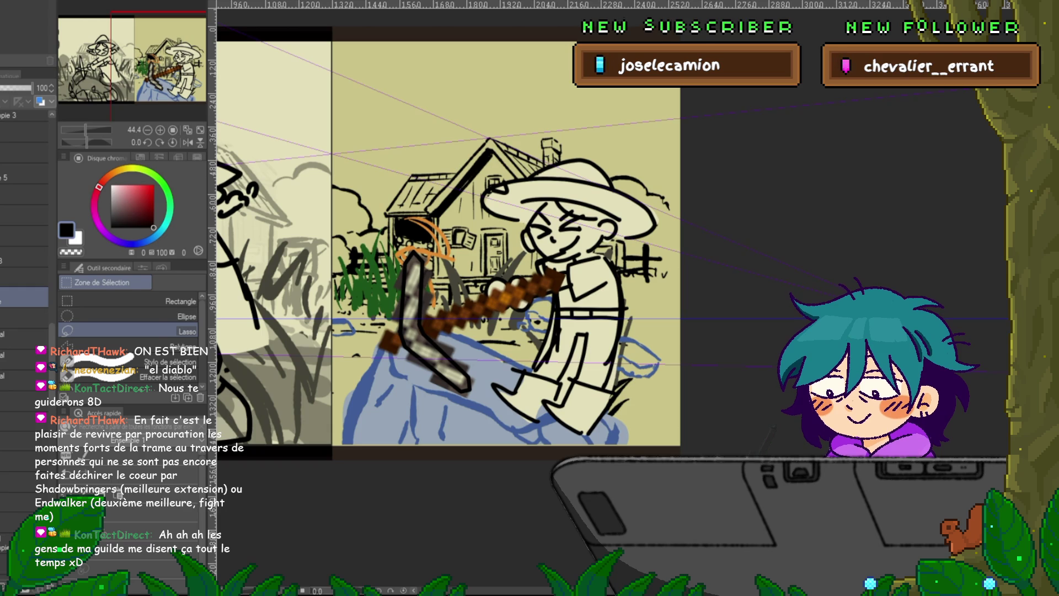
key(p)
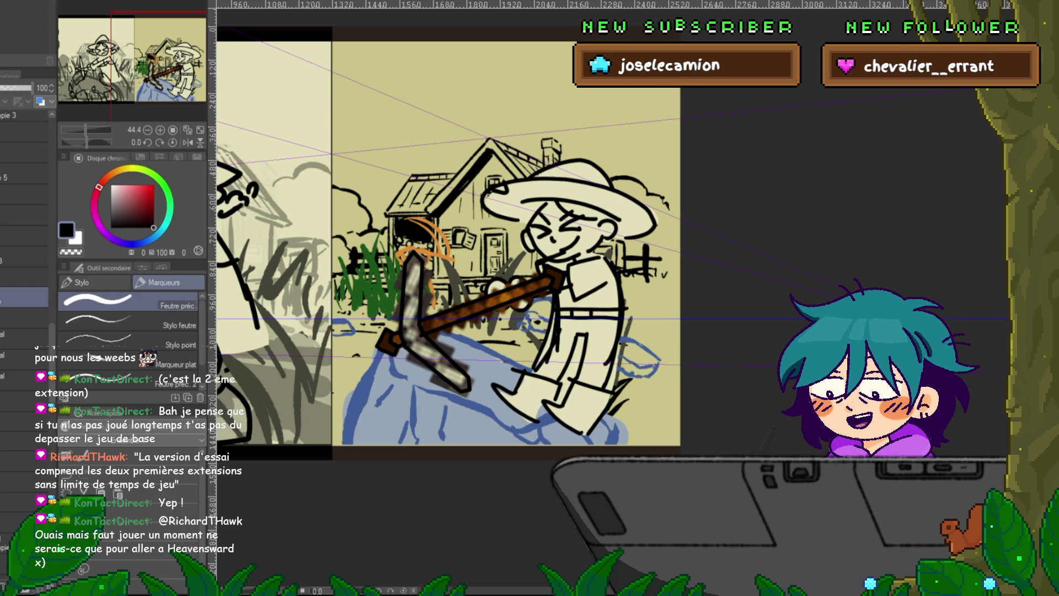
- Add a new top layer and briefly hide the perspective guide lines, then restore them
drag(497, 249, 533, 236)
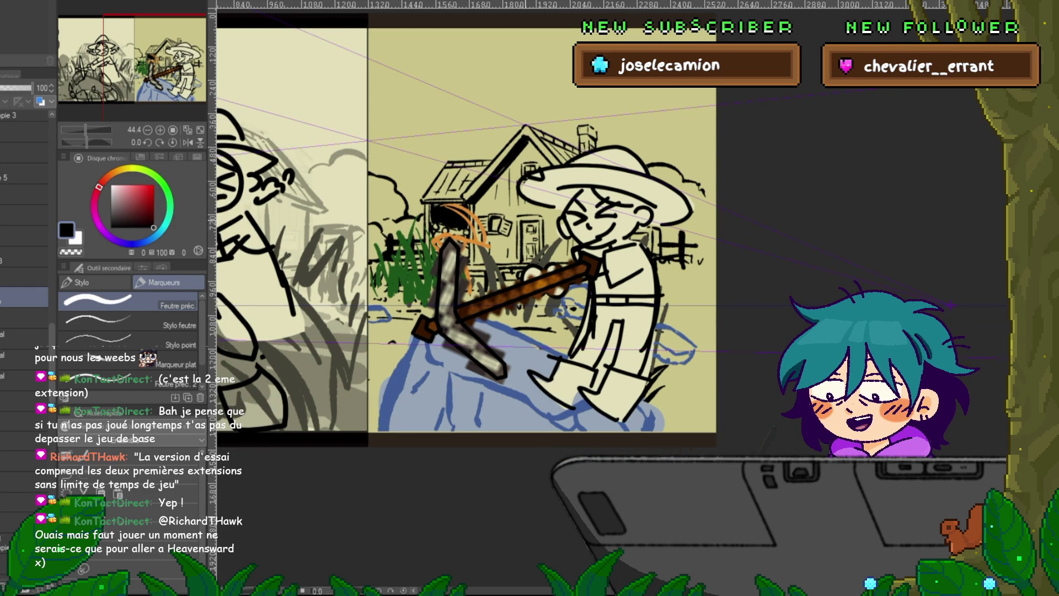
key(ctrl+Tab)
key(ctrl+Tab)
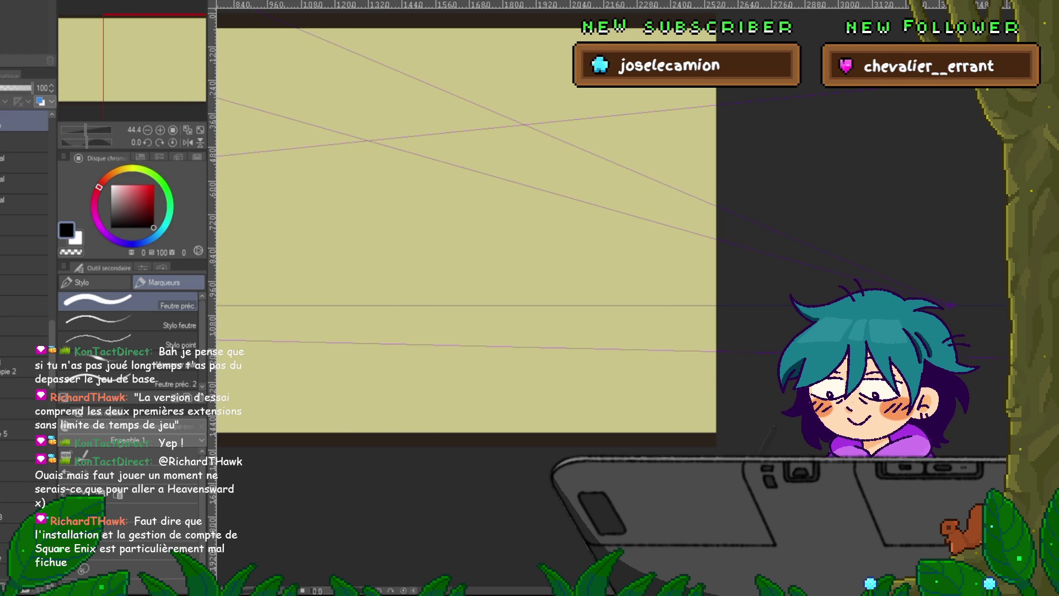
key(ctrl+shift+n)
scroll(25, 275, up, 3)
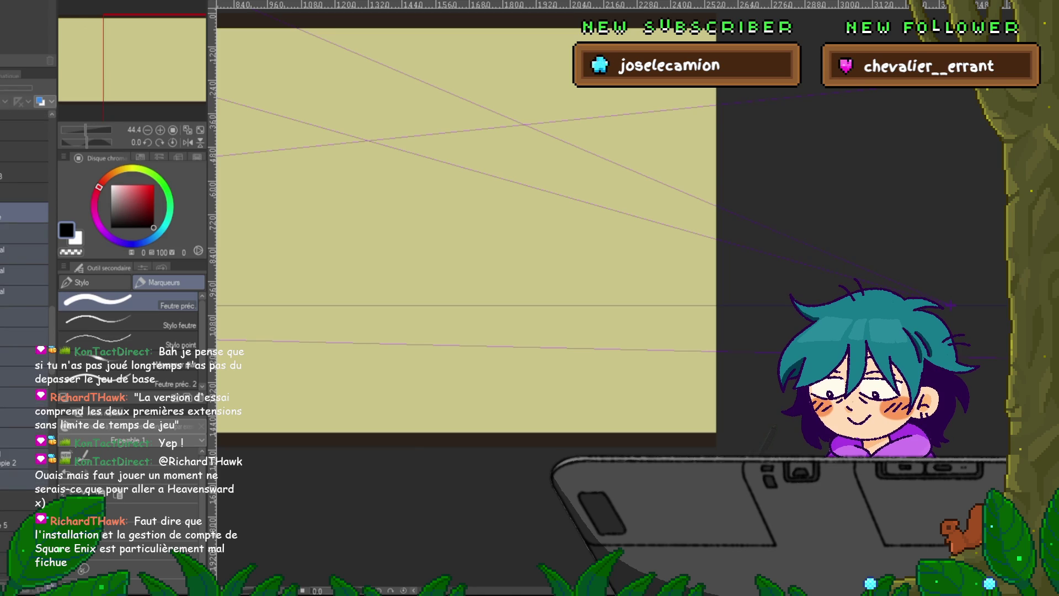
click(24, 192)
key(ctrl+z)
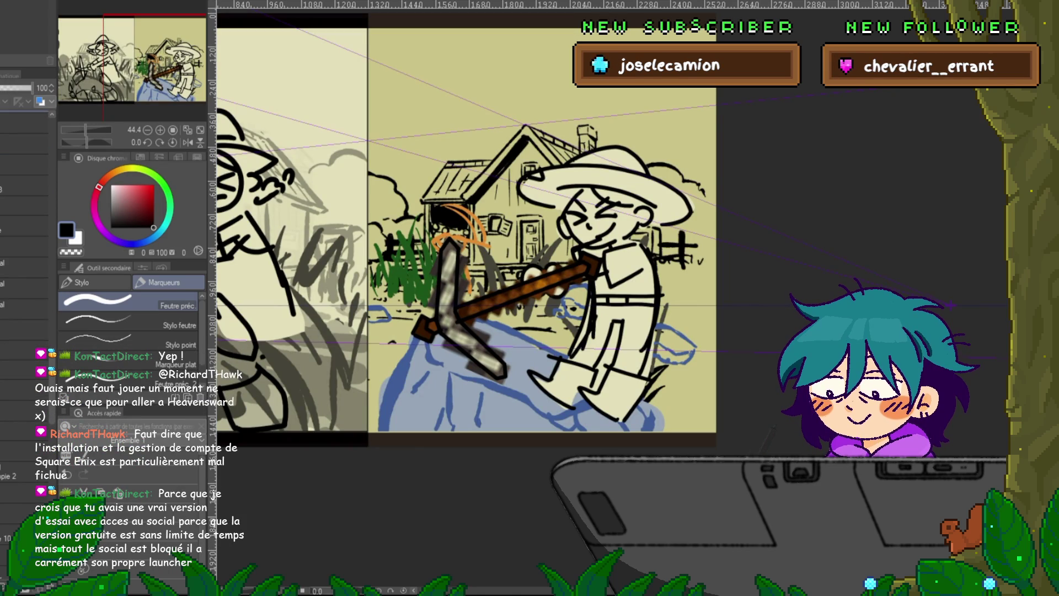
- Delete a selected range of layers, undo it, and zoom out to see both panels
shift+click(25, 476)
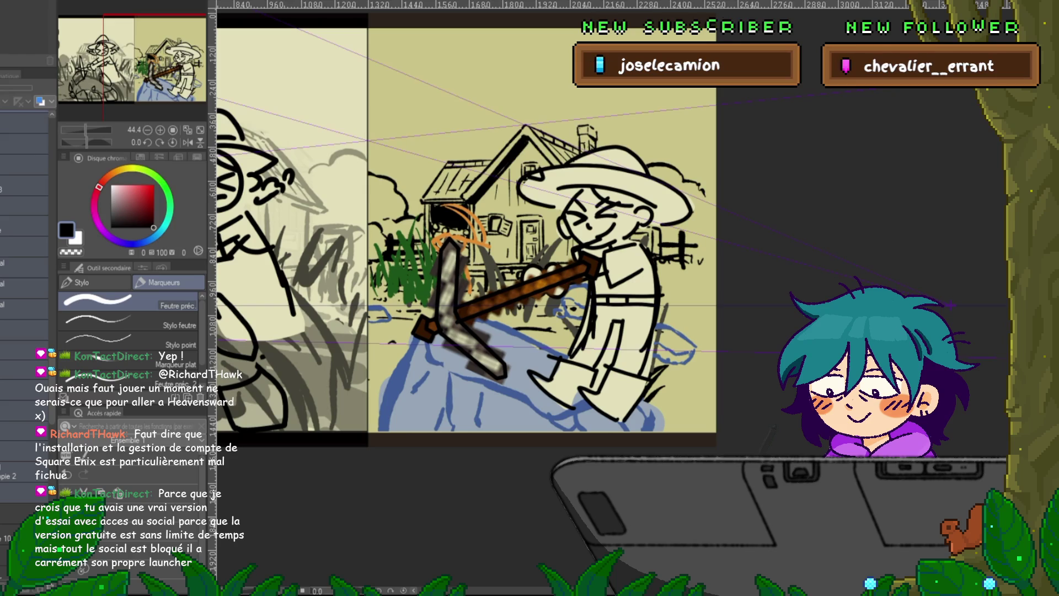
key(Delete)
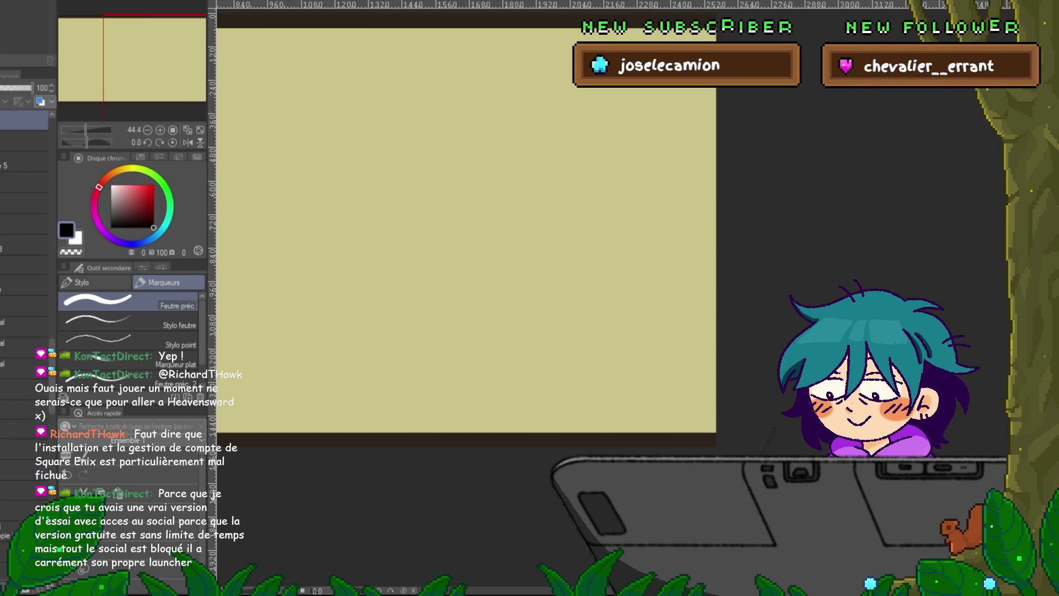
key(ctrl+z)
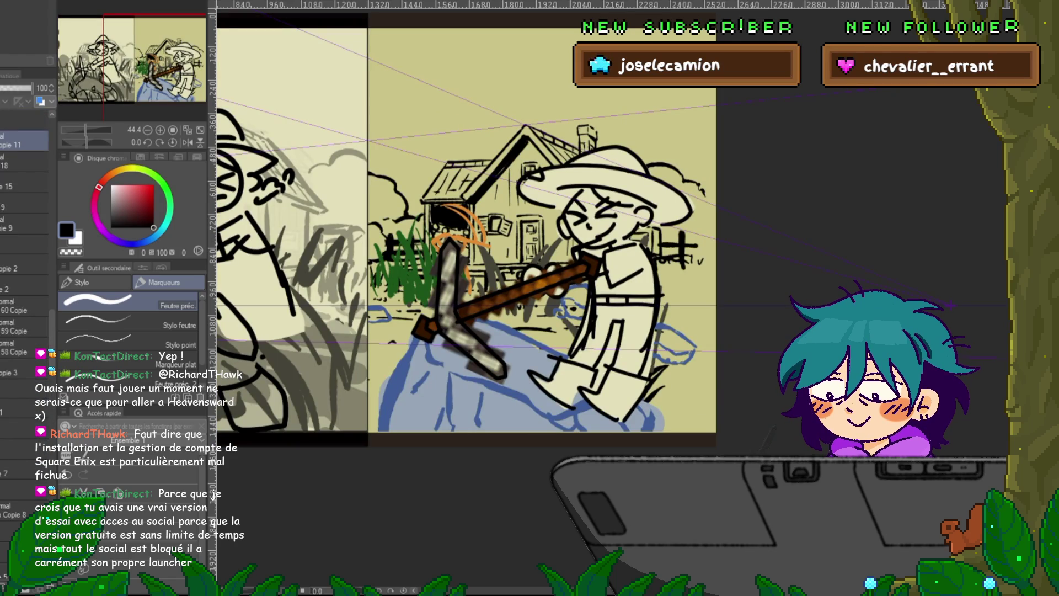
key(ctrl+minus)
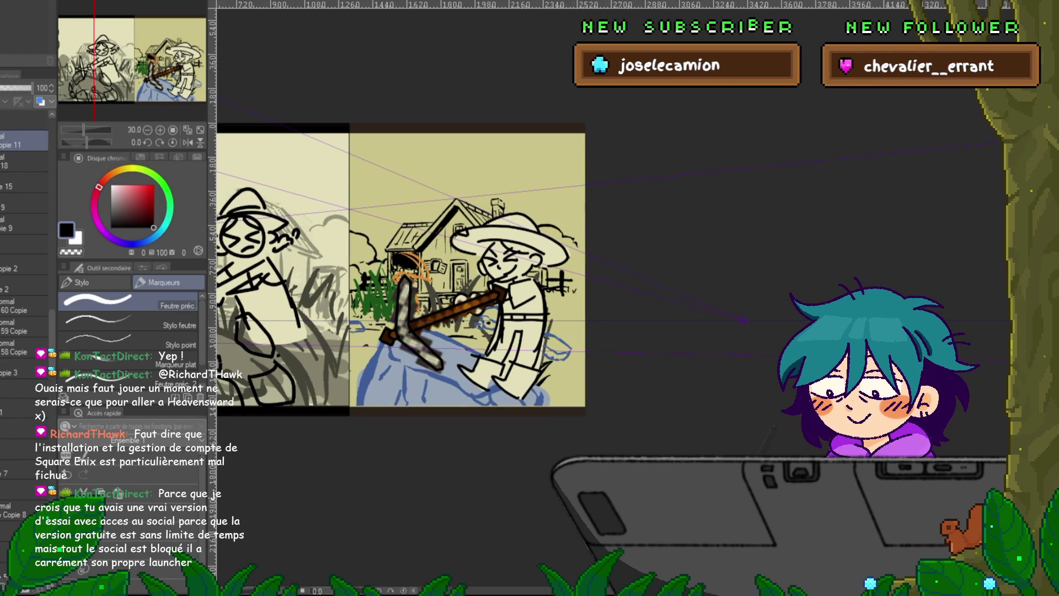
scroll(474, 270, left, 2)
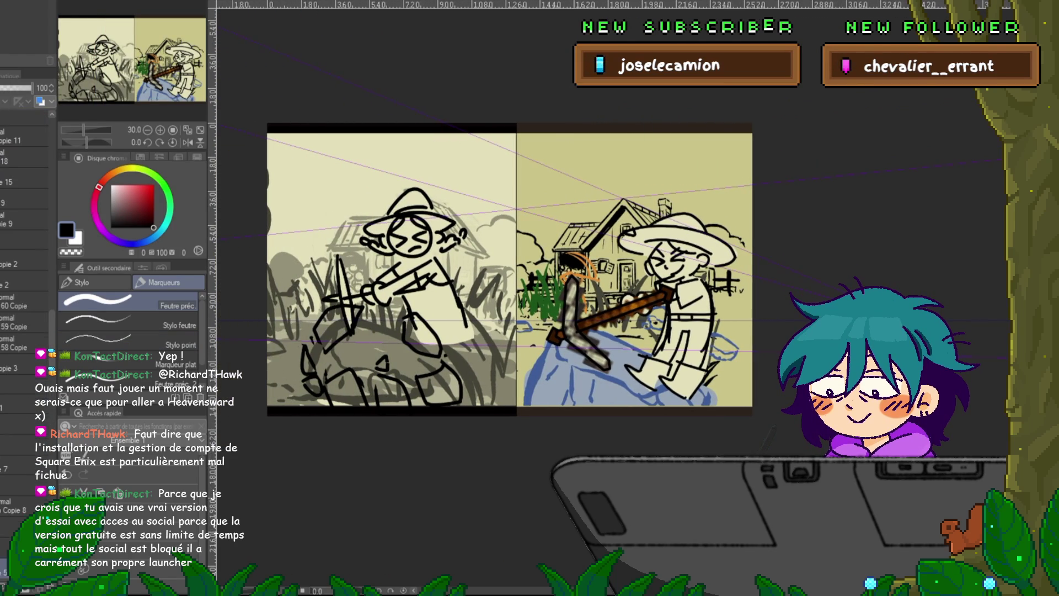
scroll(25, 298, down, 6)
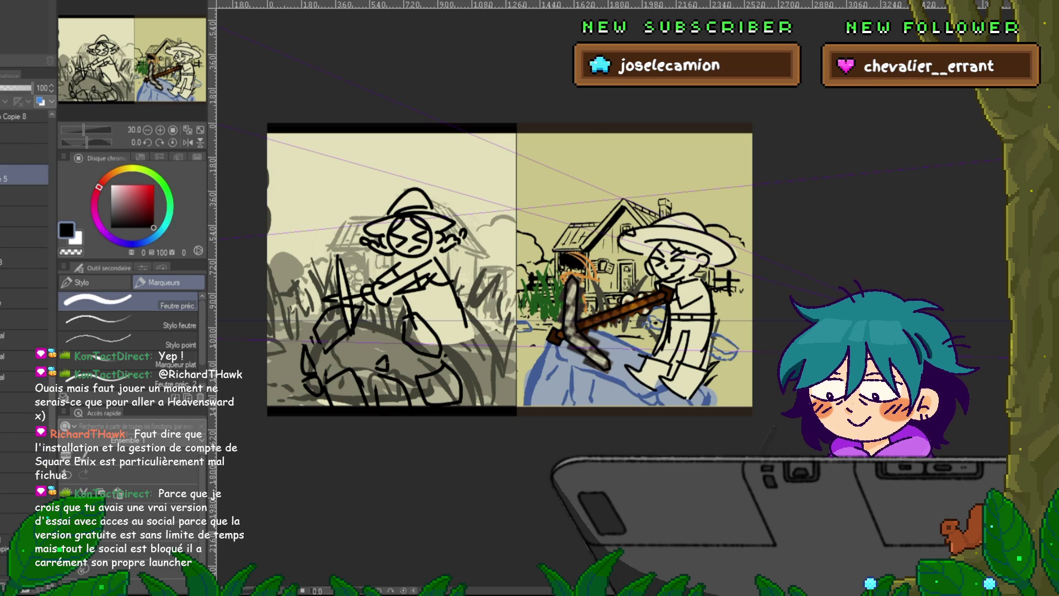
- Toggle layer visibility to show the rough coloured sketch of the farmer raising his pickaxe
click(25, 279)
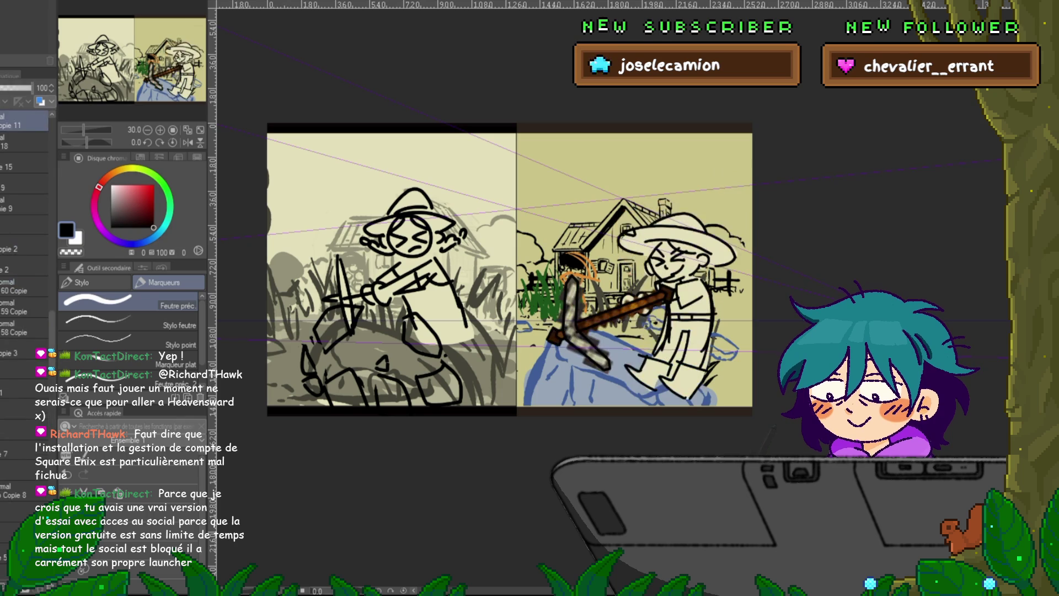
scroll(24, 275, up, 3)
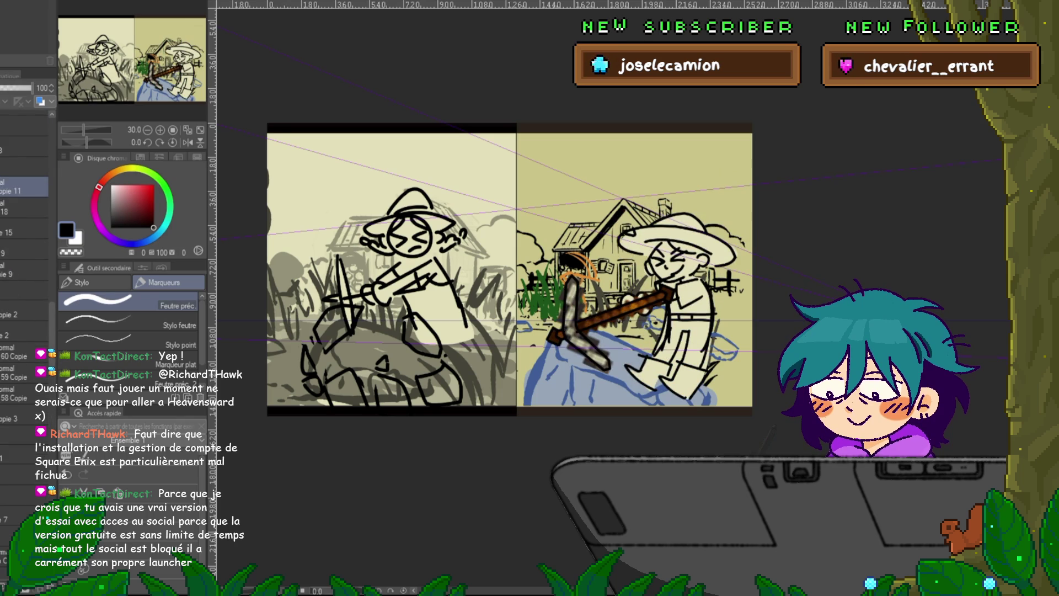
scroll(25, 248, down, 1)
scroll(25, 249, up, 6)
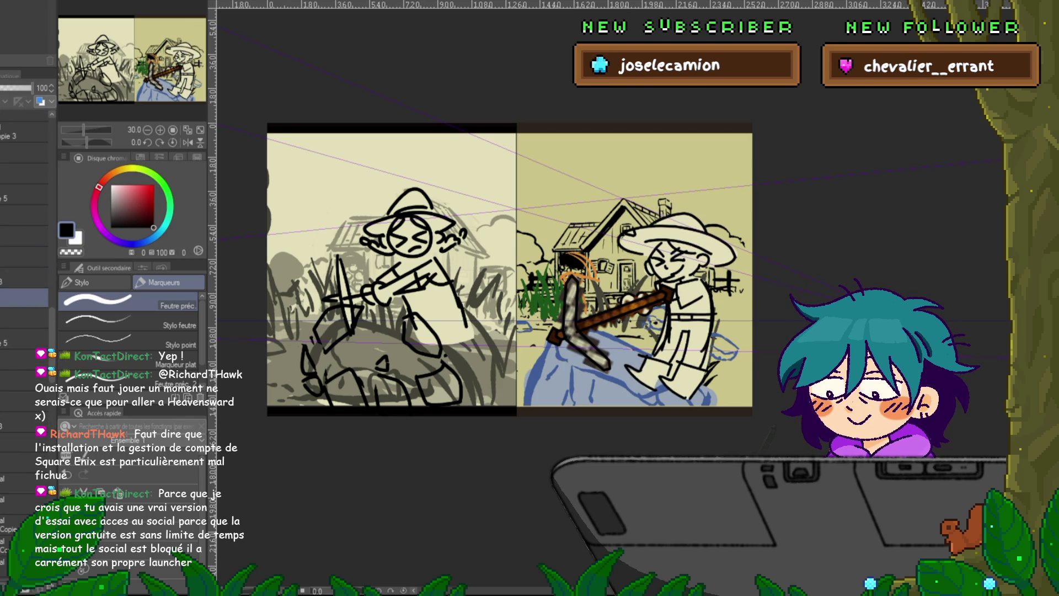
click(11, 298)
click(25, 360)
scroll(25, 298, down, 12)
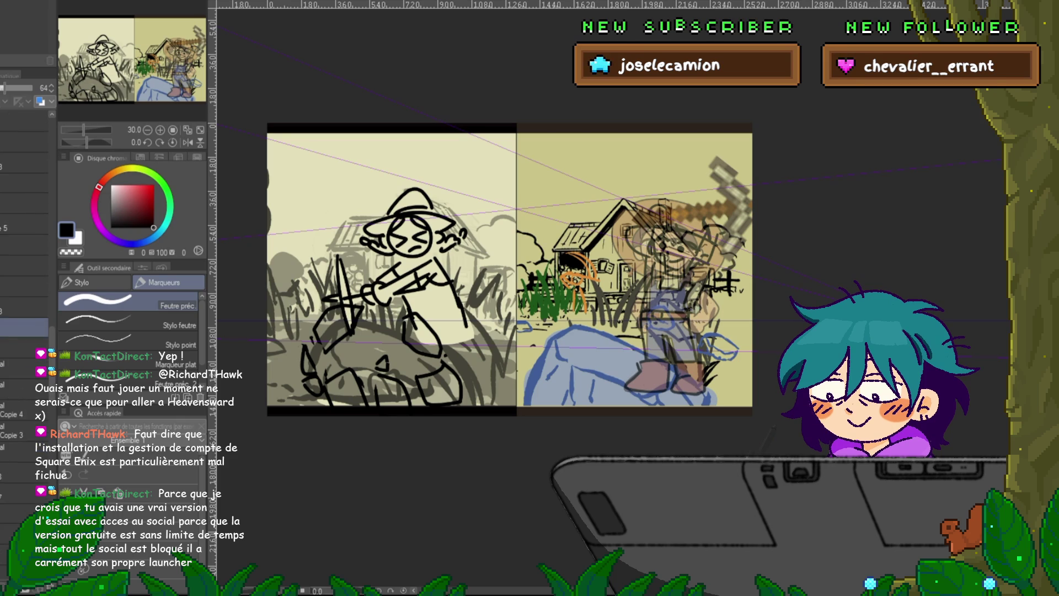
scroll(24, 248, up, 4)
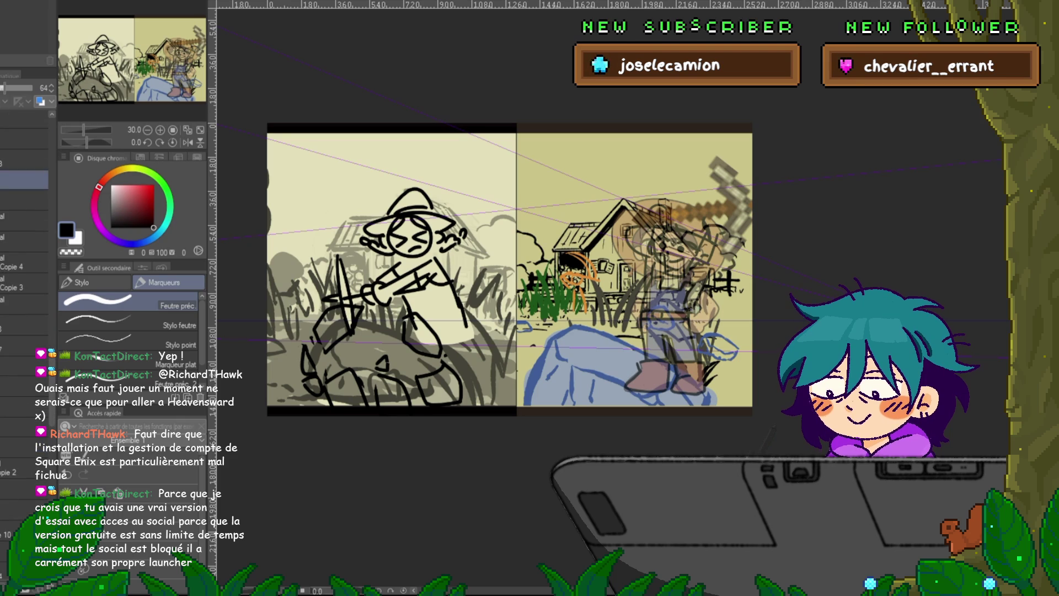
click(11, 180)
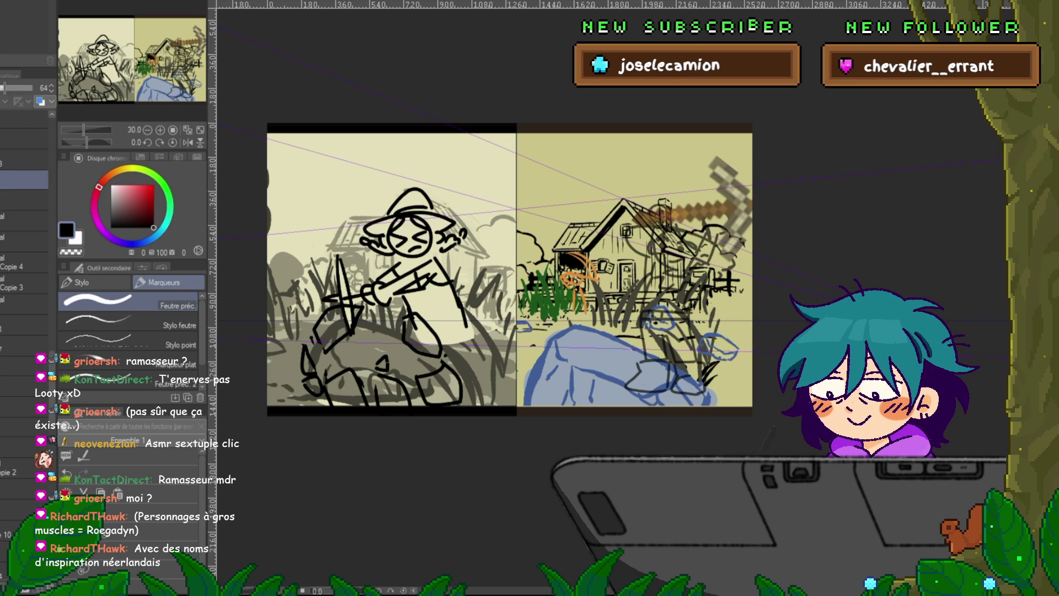
- Return to the comic panels document, select the blocking-in layer and switch to freehand lasso
key(ctrl+Tab)
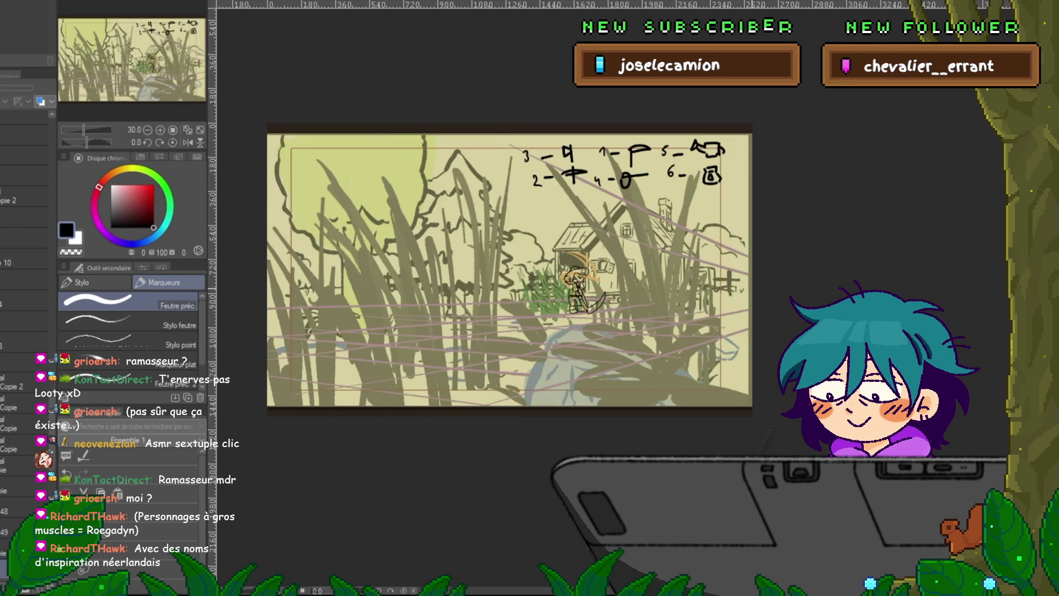
key(ctrl+Tab)
key(ctrl+Tab)
key(ctrl+Tab)
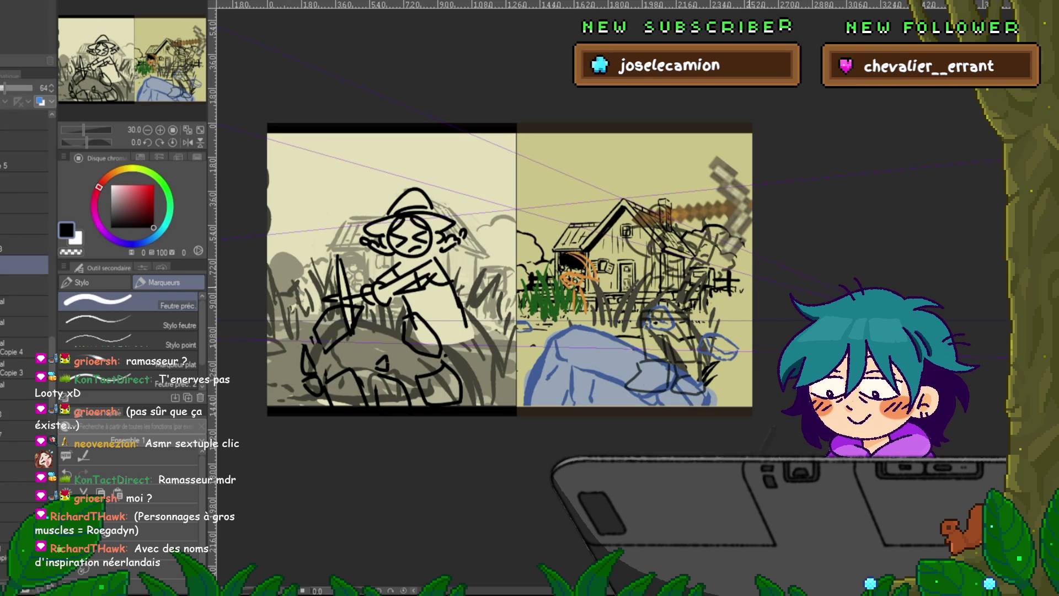
scroll(607, 248, up, 1)
scroll(739, 315, up, 1)
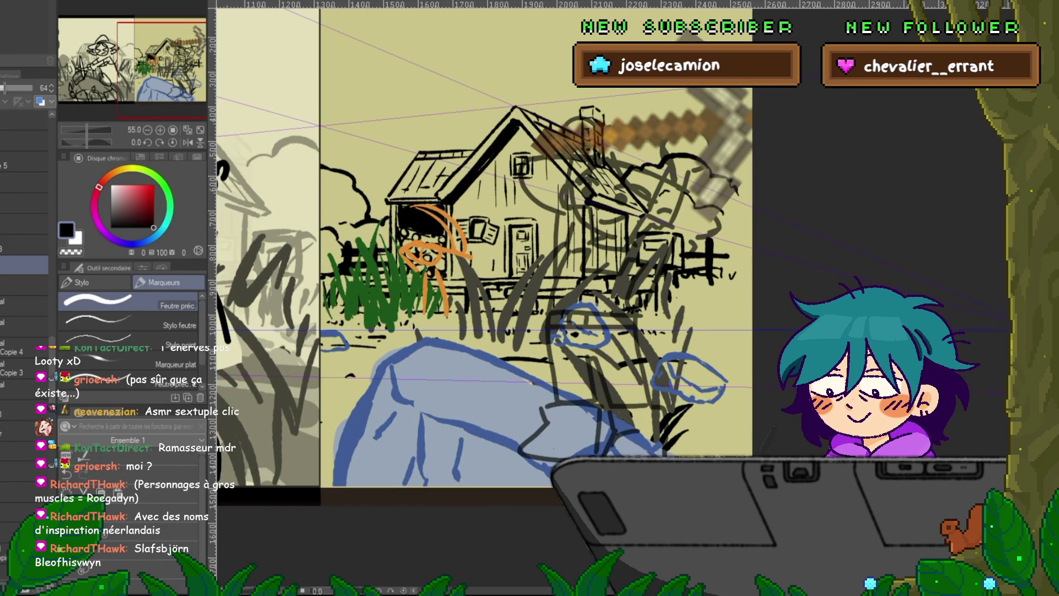
click(23, 431)
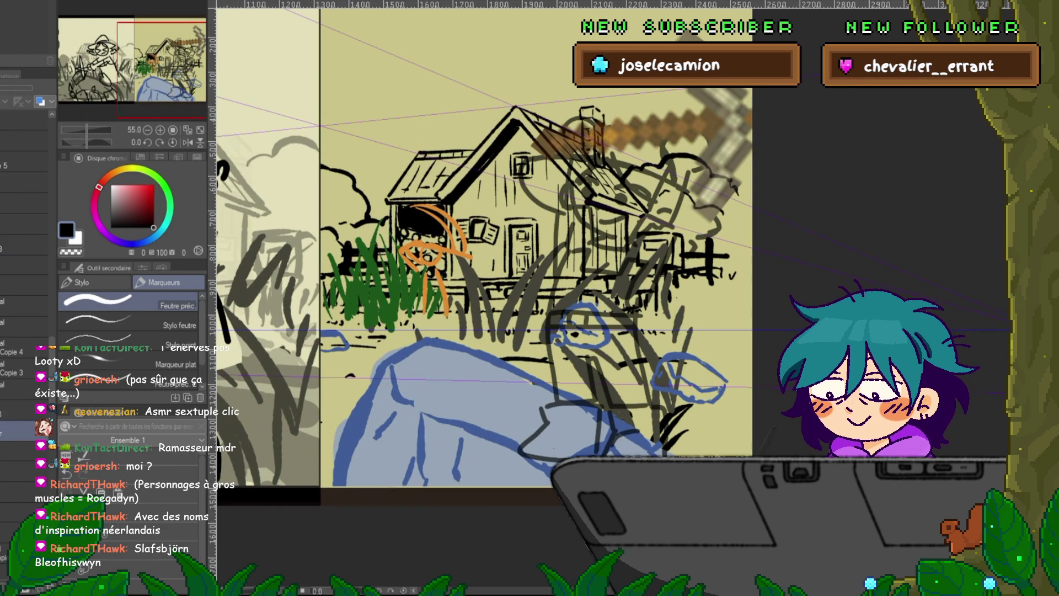
click(22, 409)
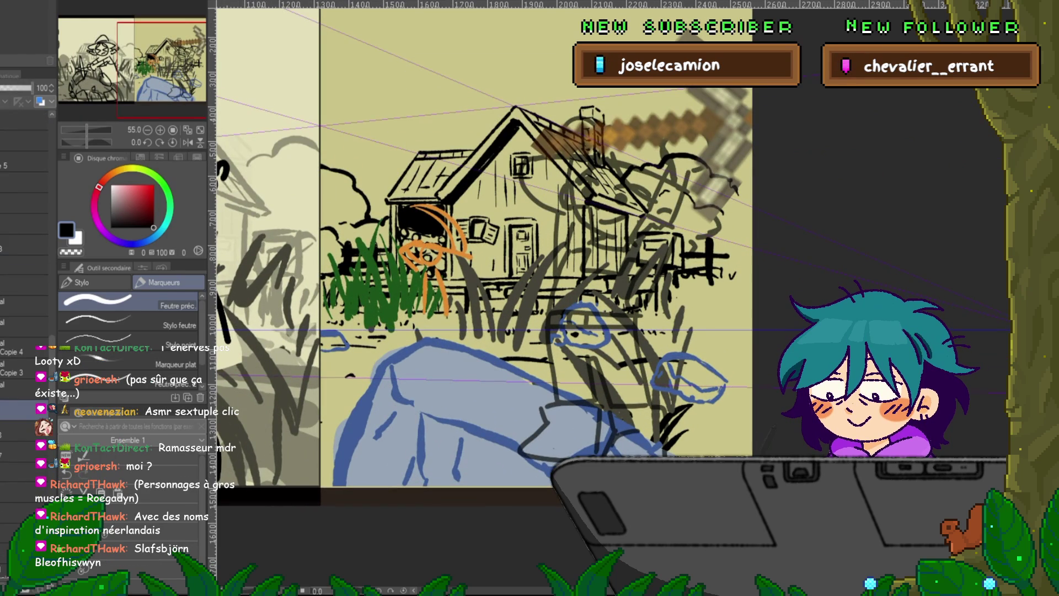
key(m)
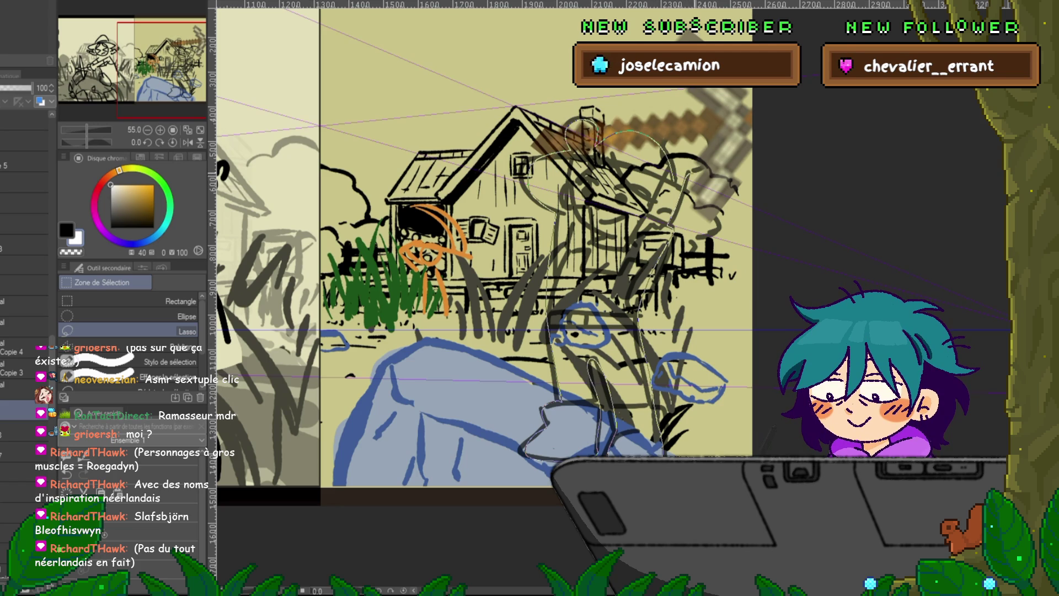
- Lasso and fill the figure's body, arm and hand with the pale colour, deselecting each
drag(709, 143, 670, 225)
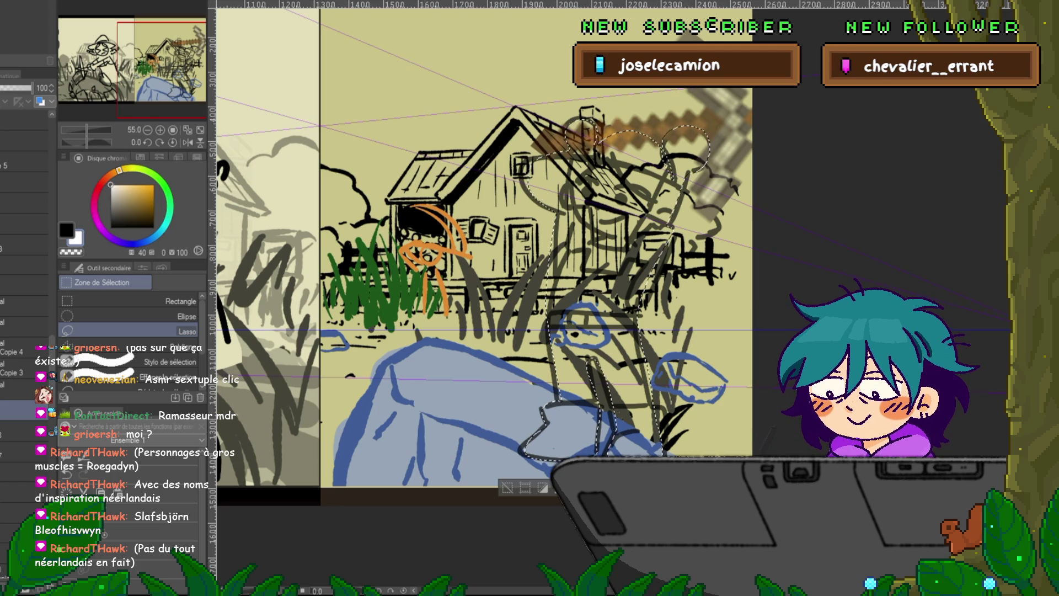
key(alt+BackSpace)
key(ctrl+d)
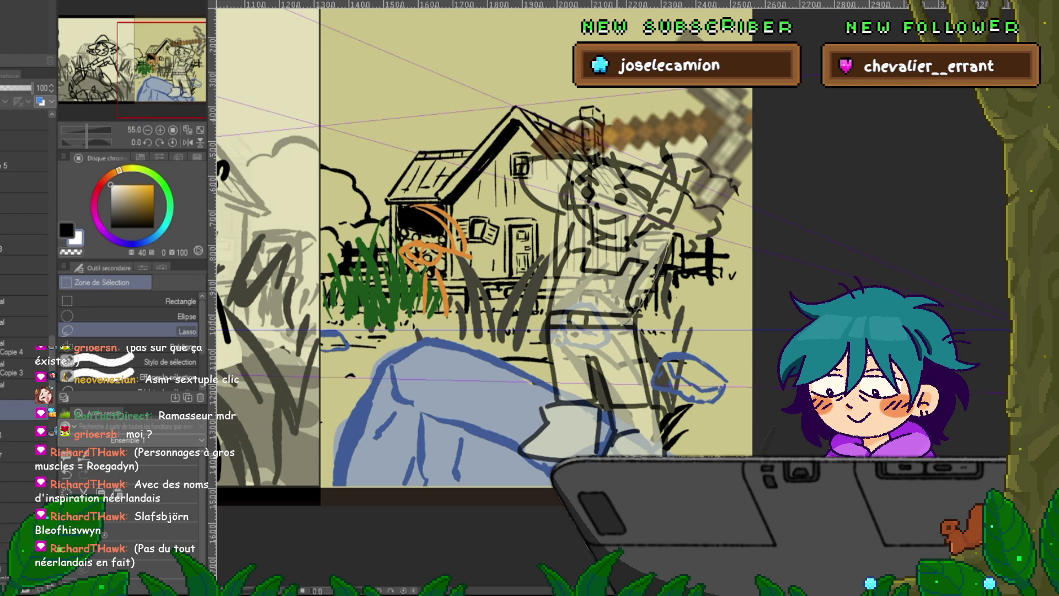
drag(668, 222, 629, 321)
key(alt+BackSpace)
key(ctrl+d)
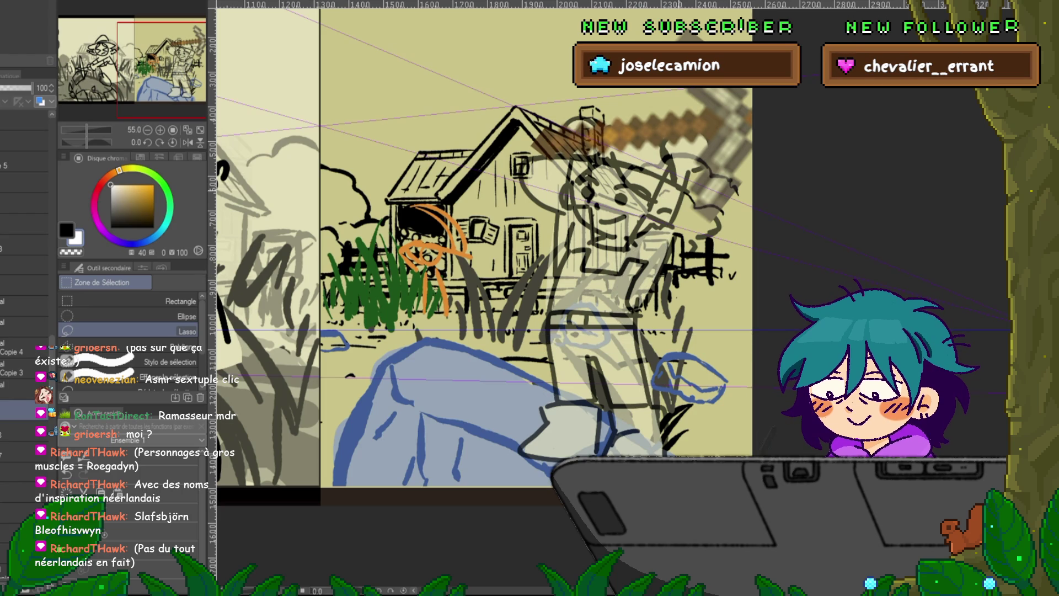
drag(717, 193, 662, 235)
key(alt+BackSpace)
key(ctrl+d)
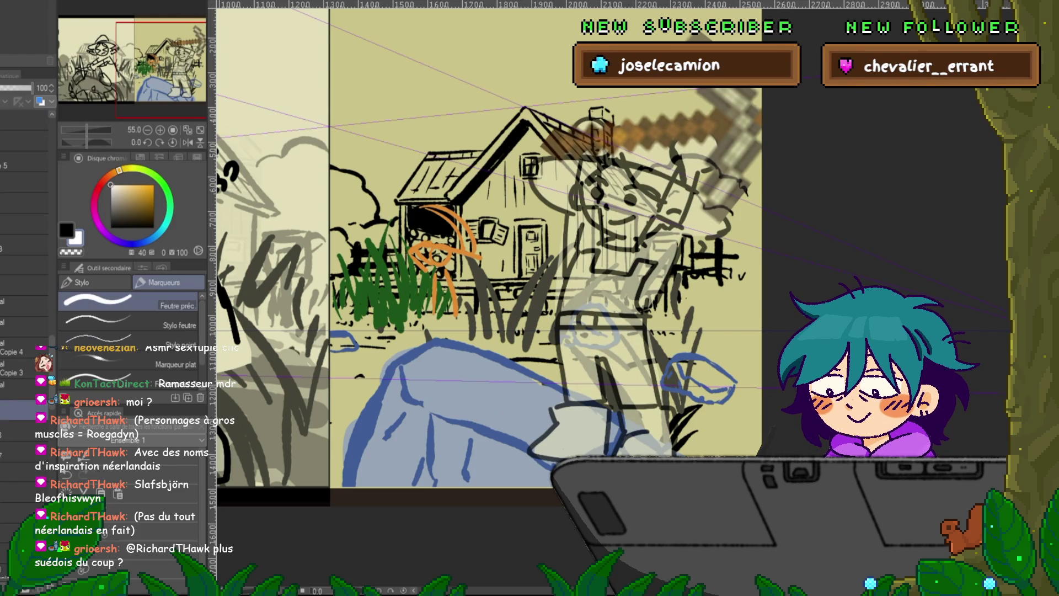
- Compare the character versions by toggling the hat farmer and raised-pickaxe sketch layers
key(p)
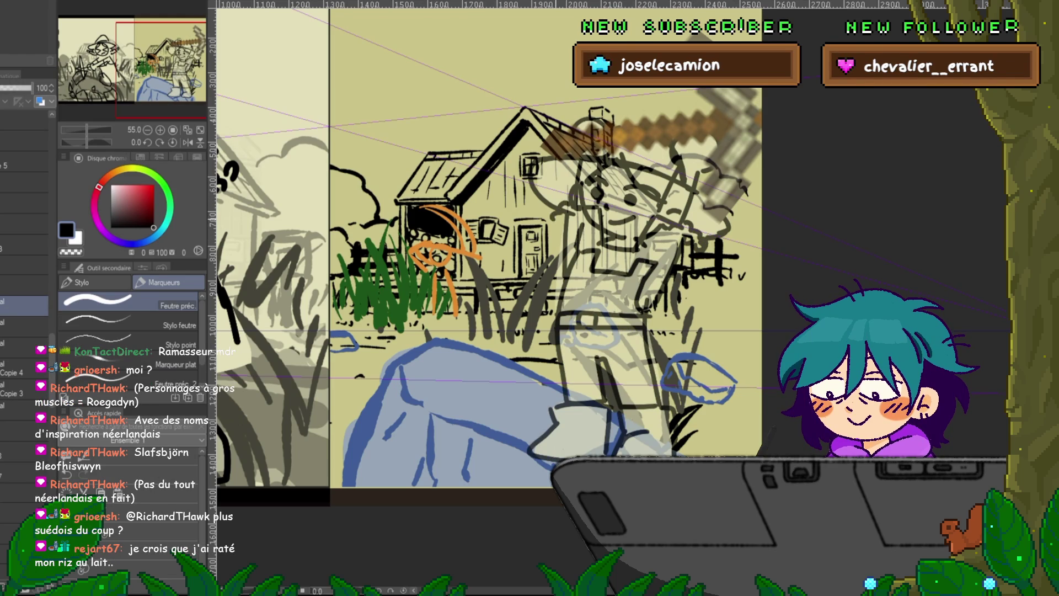
click(25, 119)
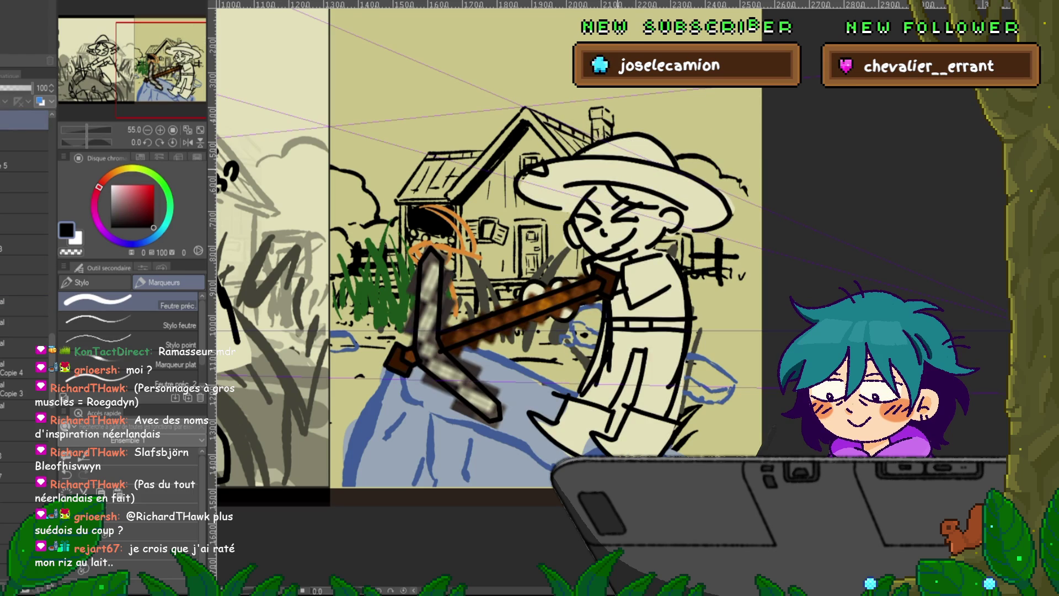
click(25, 155)
click(25, 230)
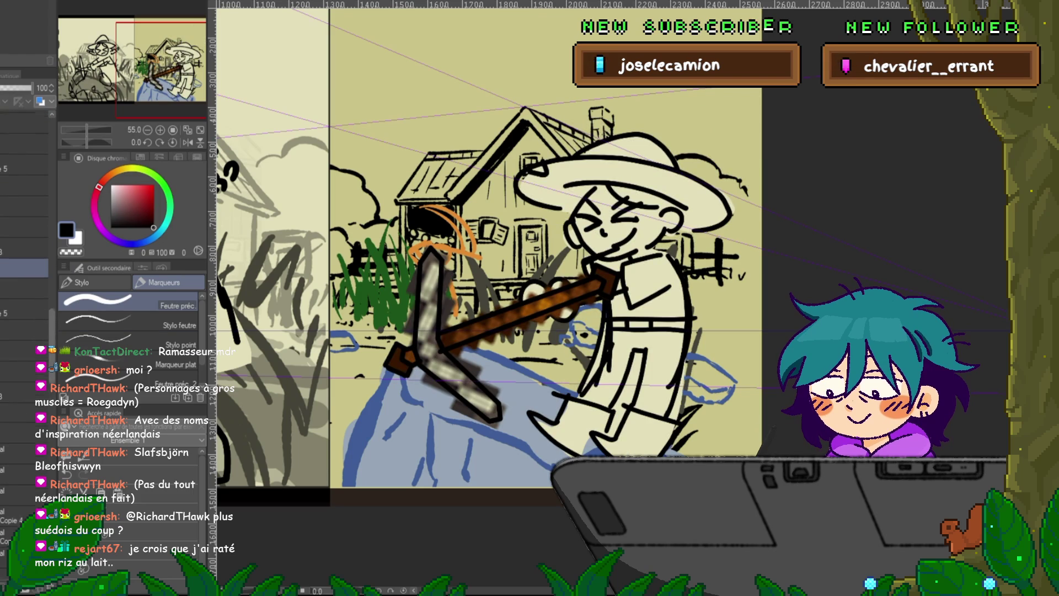
click(25, 268)
click(25, 292)
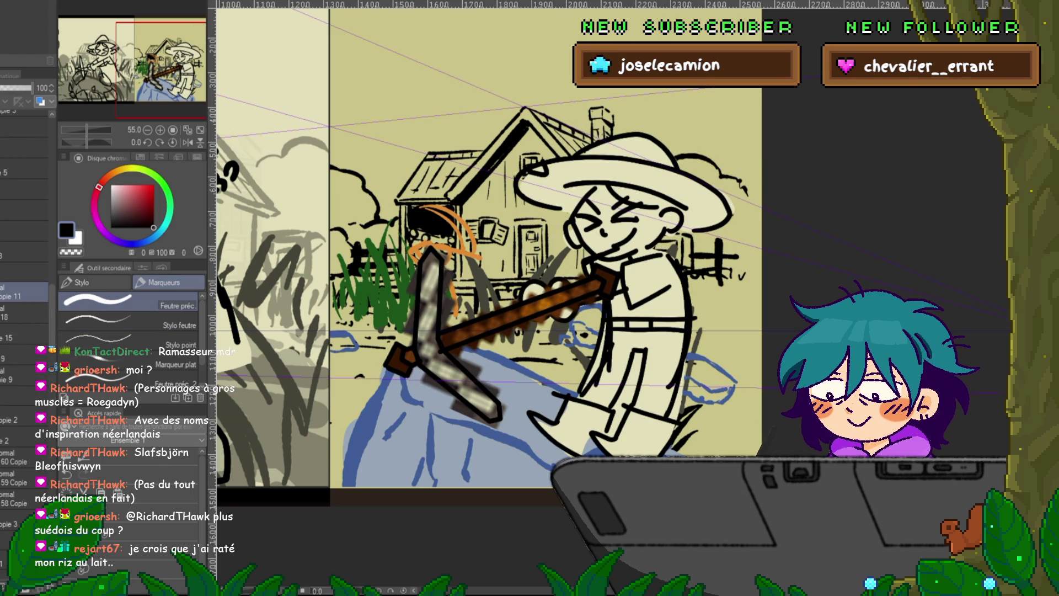
click(25, 272)
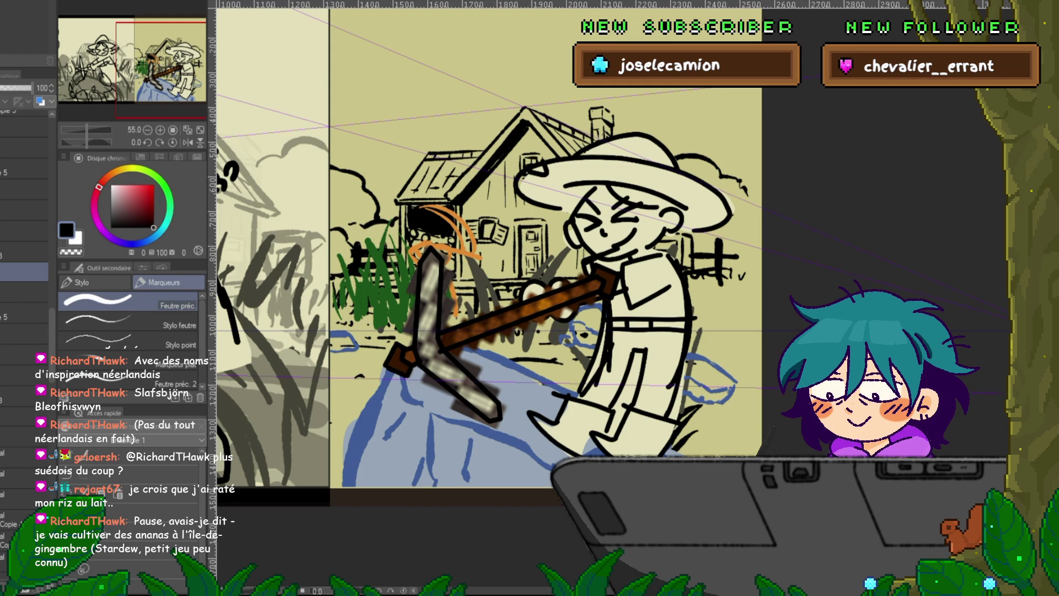
click(5, 272)
click(26, 253)
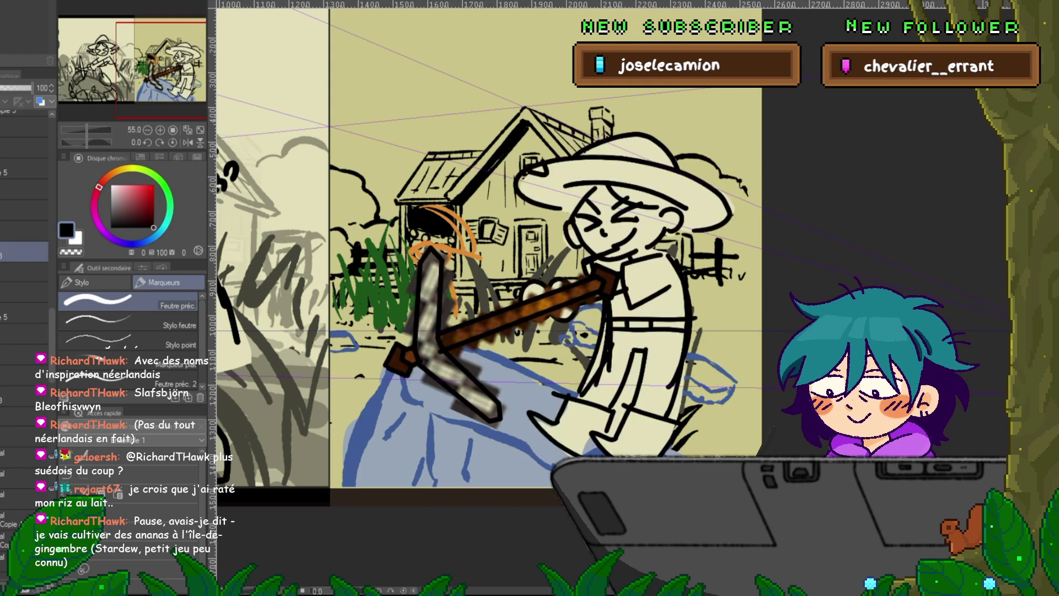
click(25, 315)
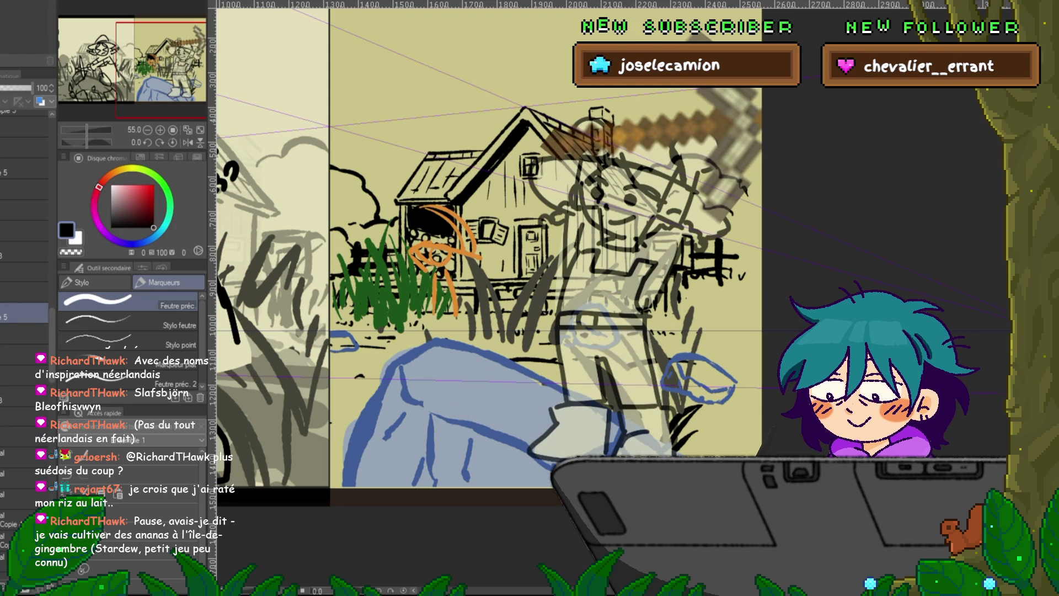
click(24, 273)
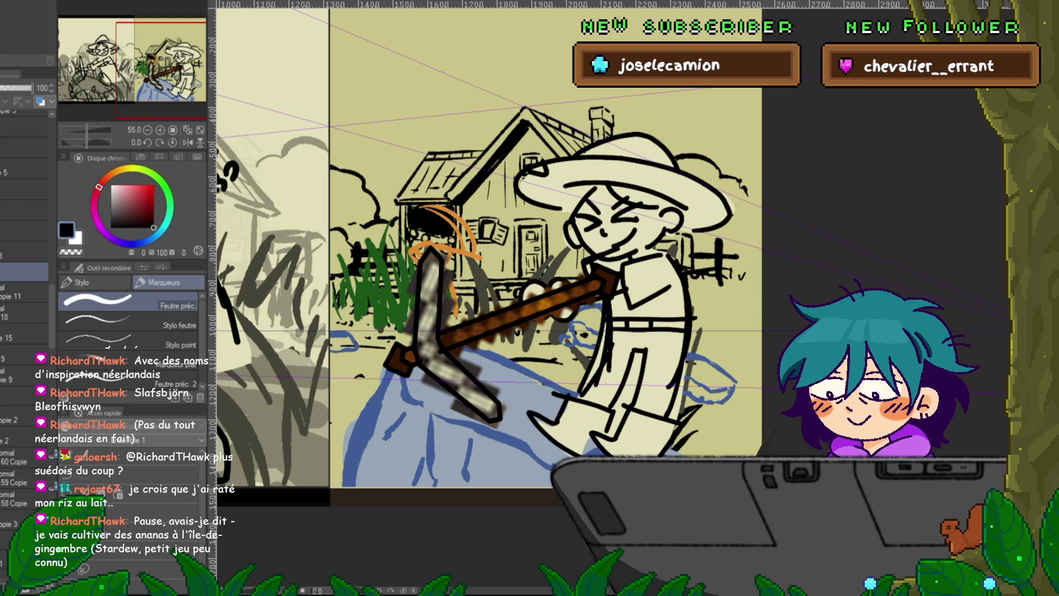
- Hide the coloured farmer and draw curly hair beside his head on the lineart layer
click(25, 292)
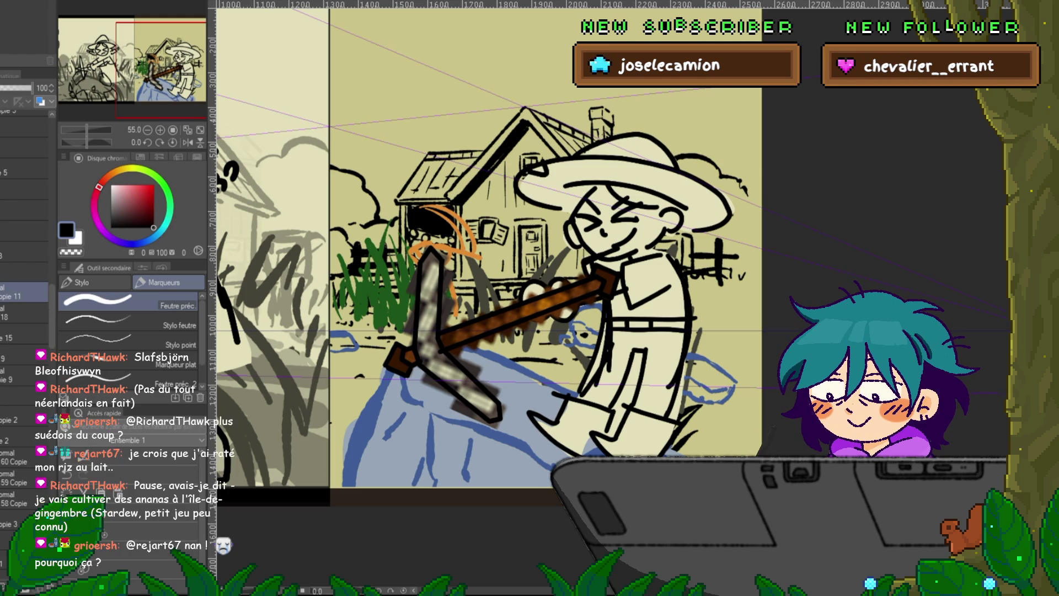
click(22, 317)
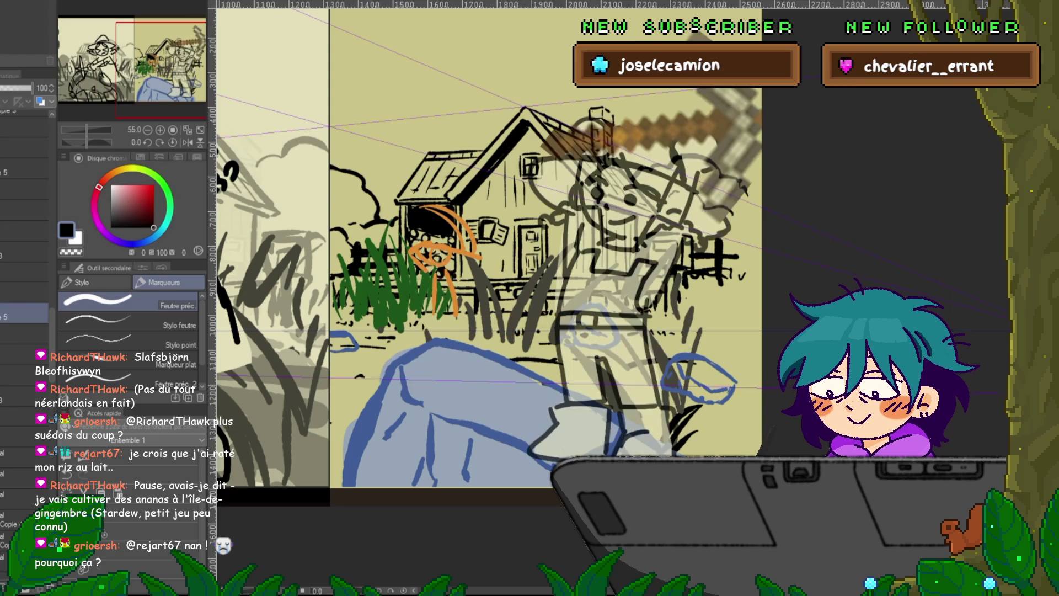
click(25, 297)
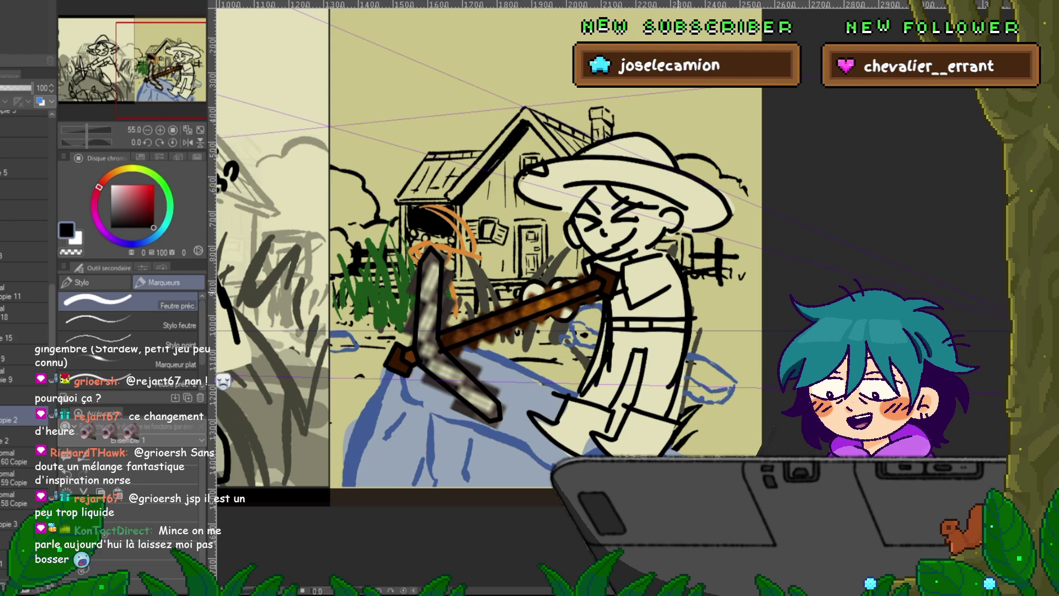
drag(496, 276, 452, 259)
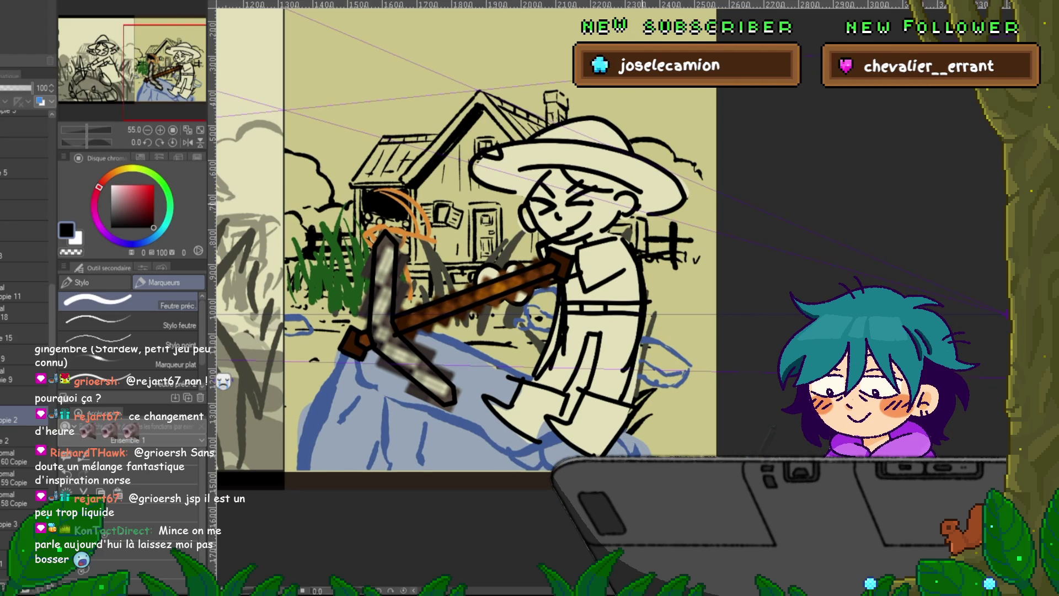
drag(631, 211, 674, 206)
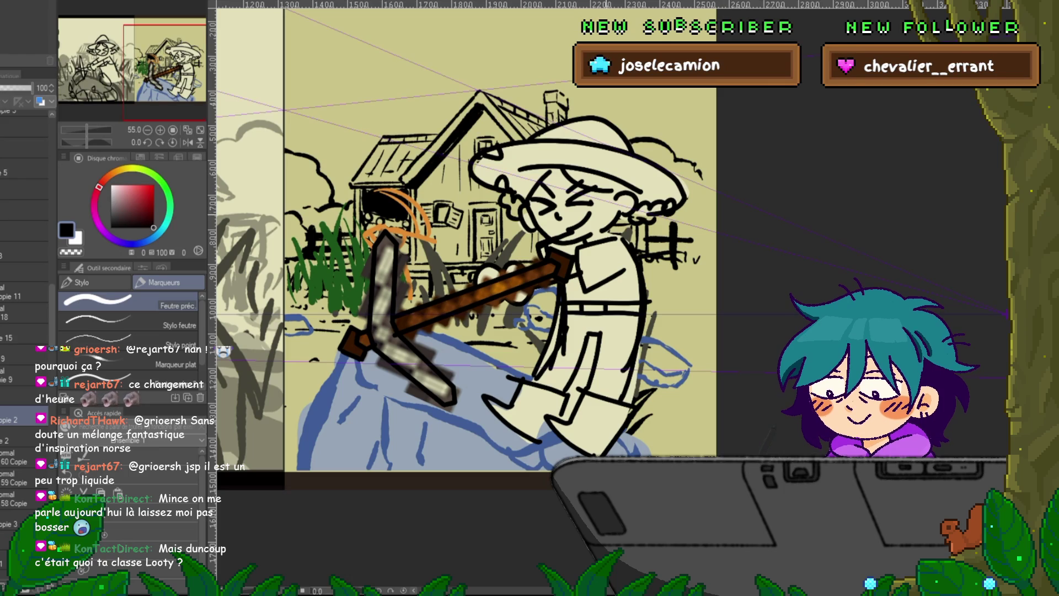
- Switch the coloured farmer and pickaxe off again and zoom out to see both panels
scroll(25, 331, down, 5)
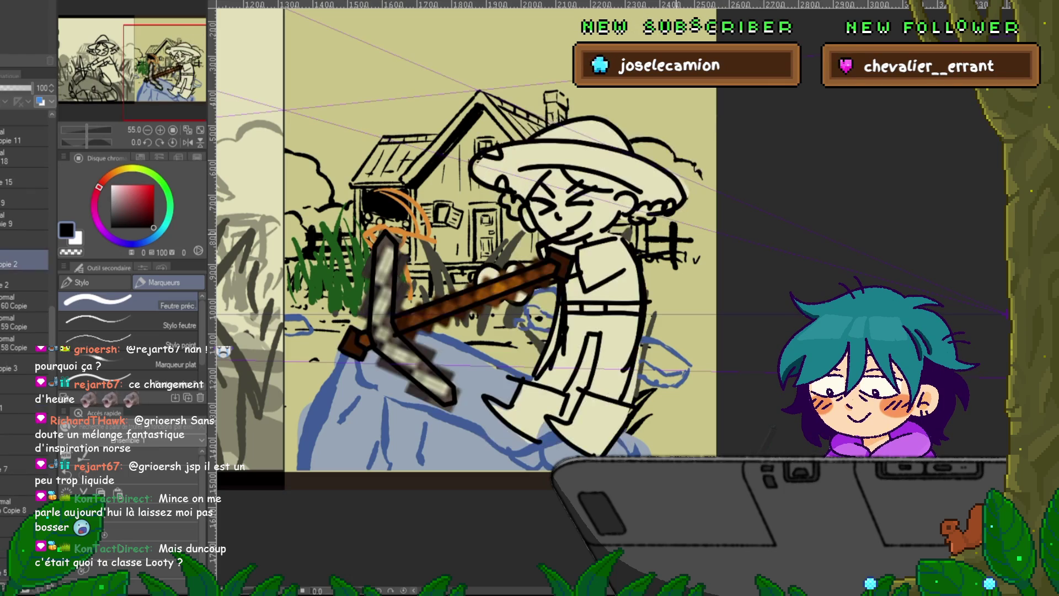
mouse_move(497, 331)
mouse_down()
mouse_move(502, 265)
mouse_move(582, 262)
mouse_up()
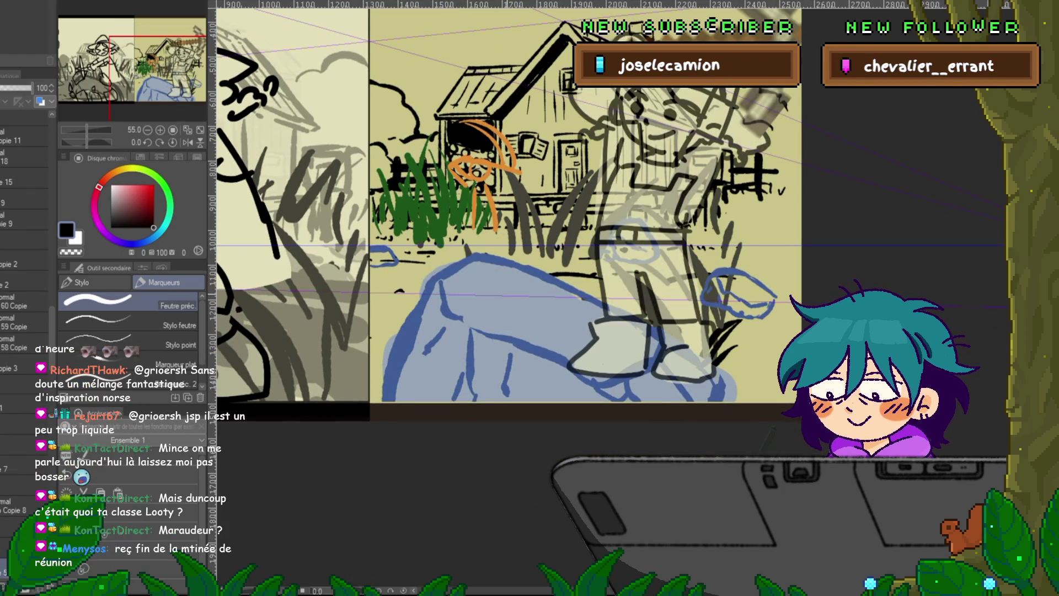
click(25, 260)
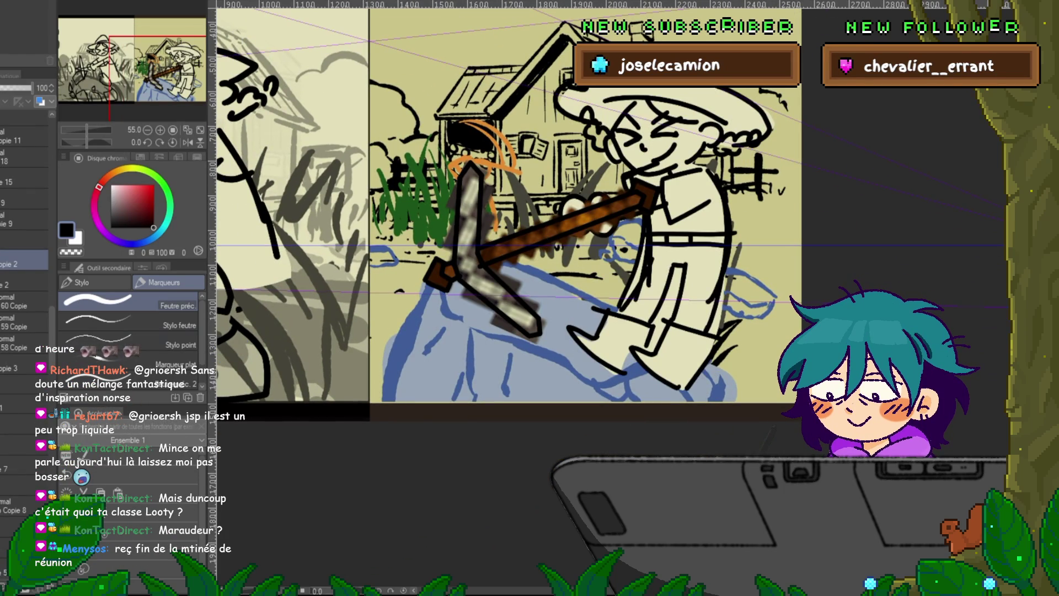
scroll(25, 332, down, 3)
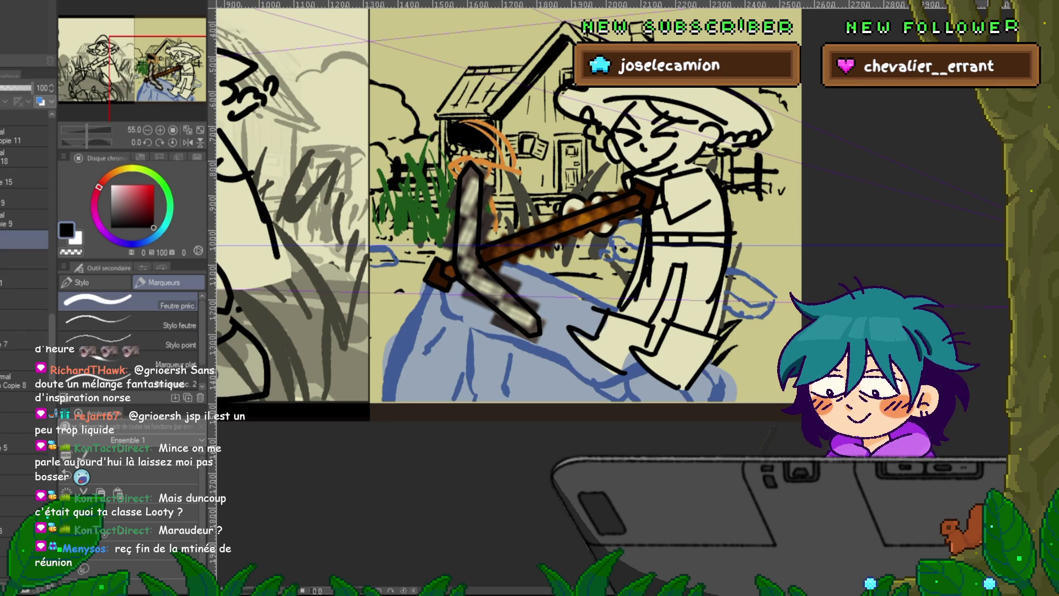
click(11, 447)
scroll(24, 332, down, 5)
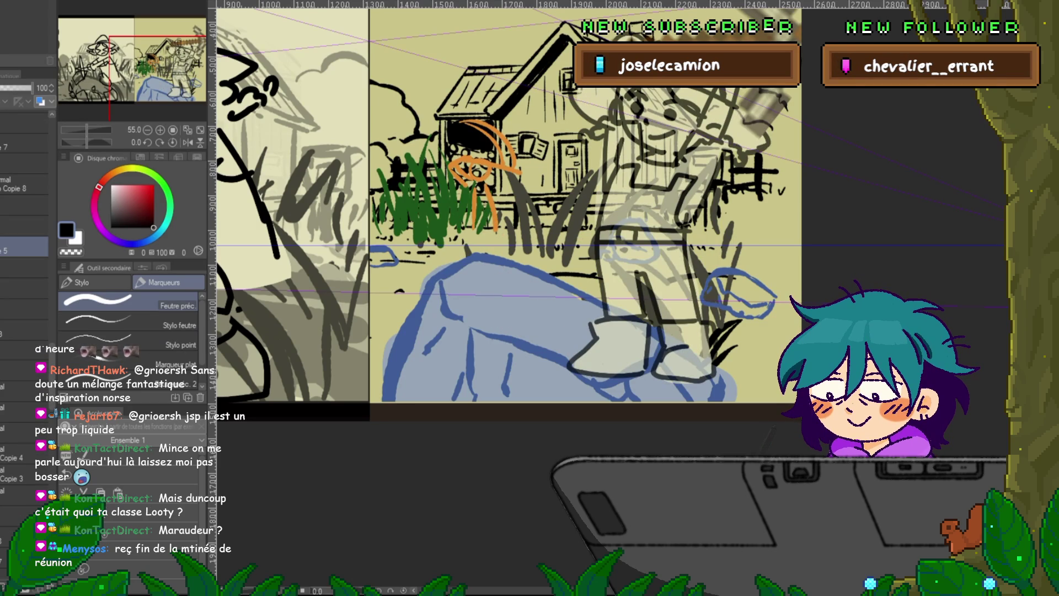
scroll(25, 332, down, 2)
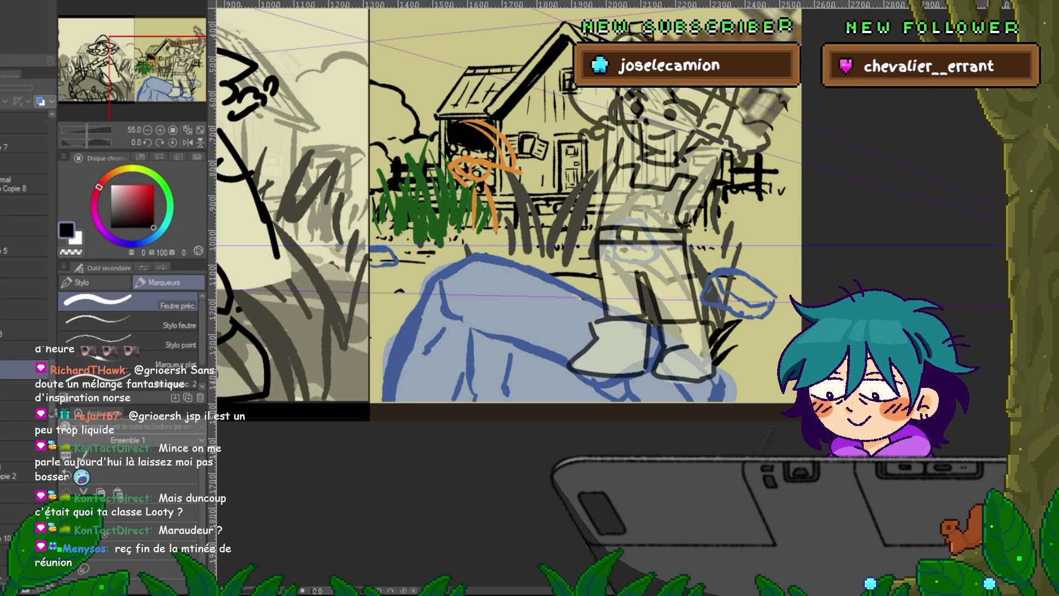
click(25, 304)
click(25, 345)
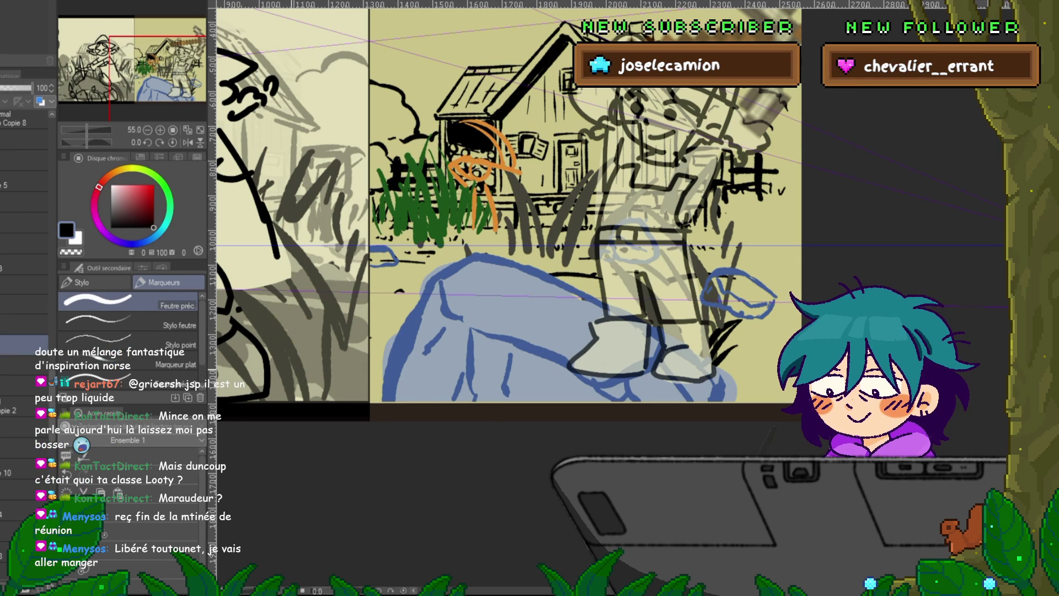
key(ctrl+minus)
- Hide the character sketch and reveal the tree, pine and rocks scene in the left panel
scroll(520, 209, left, 3)
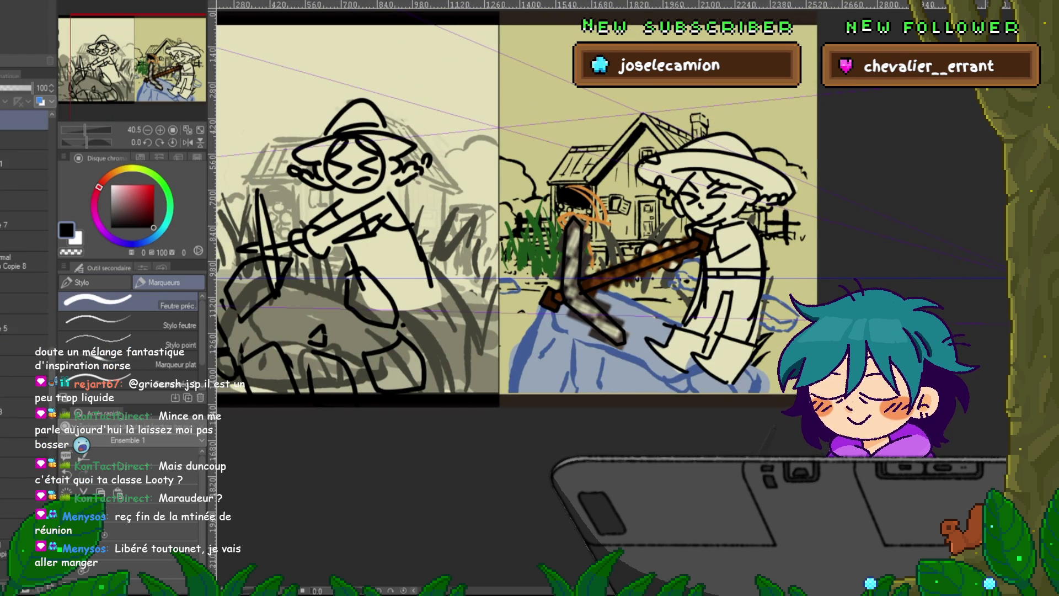
click(23, 446)
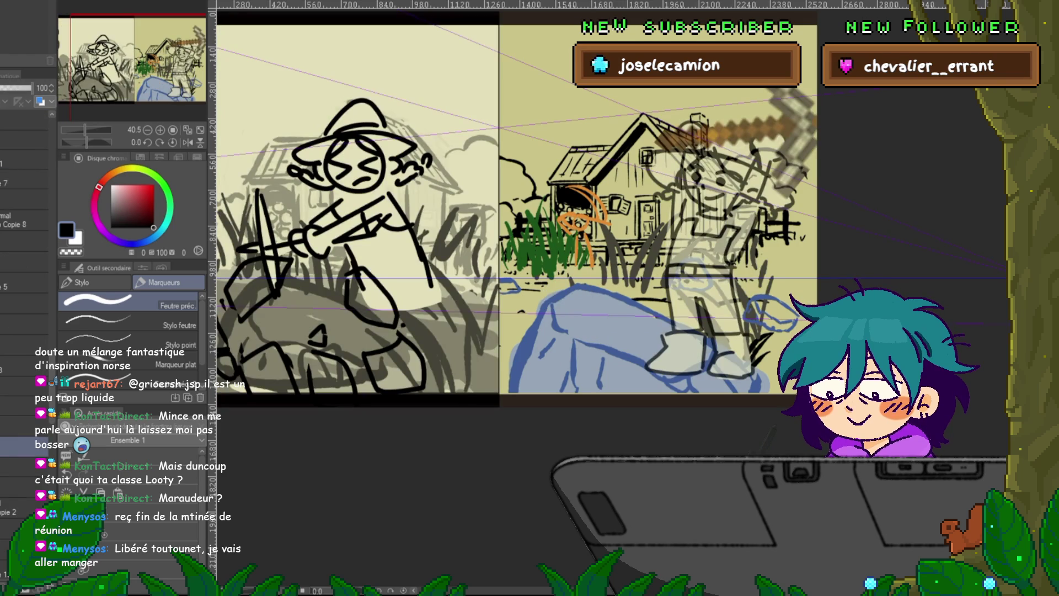
click(23, 446)
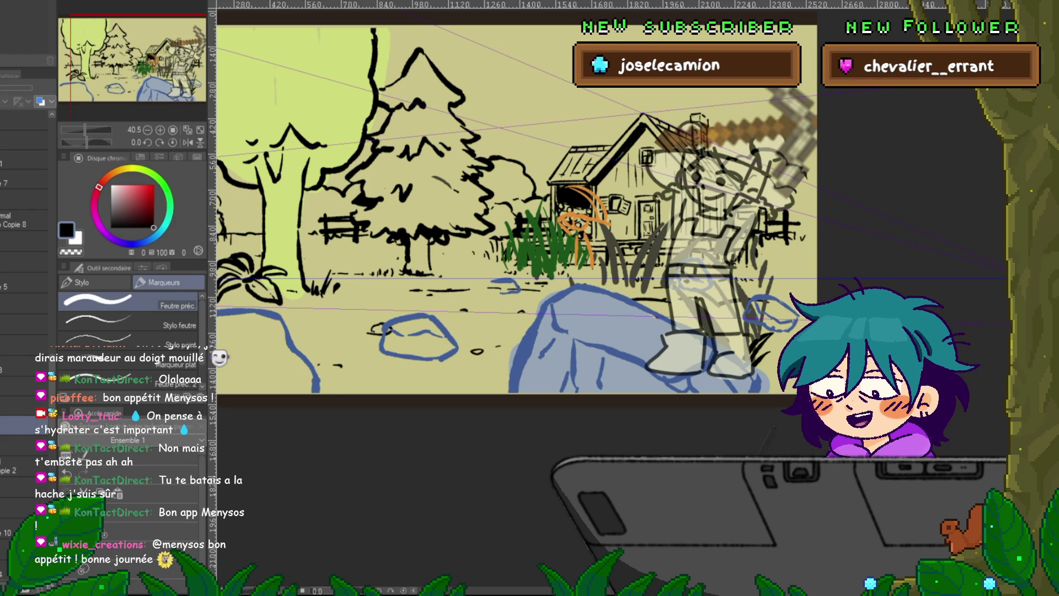
scroll(436, 222, right, 3)
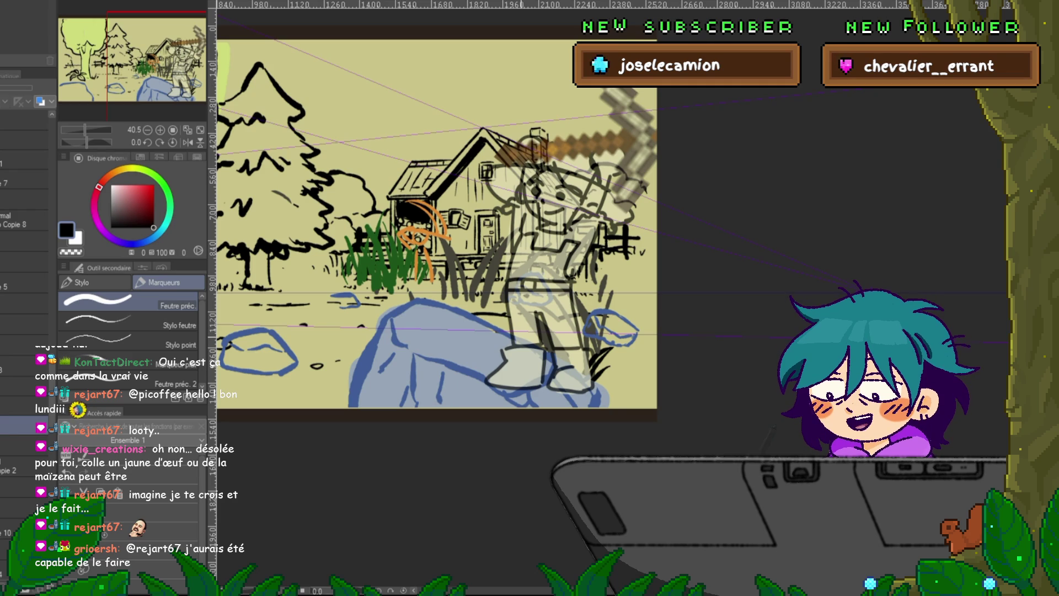
drag(441, 232, 426, 225)
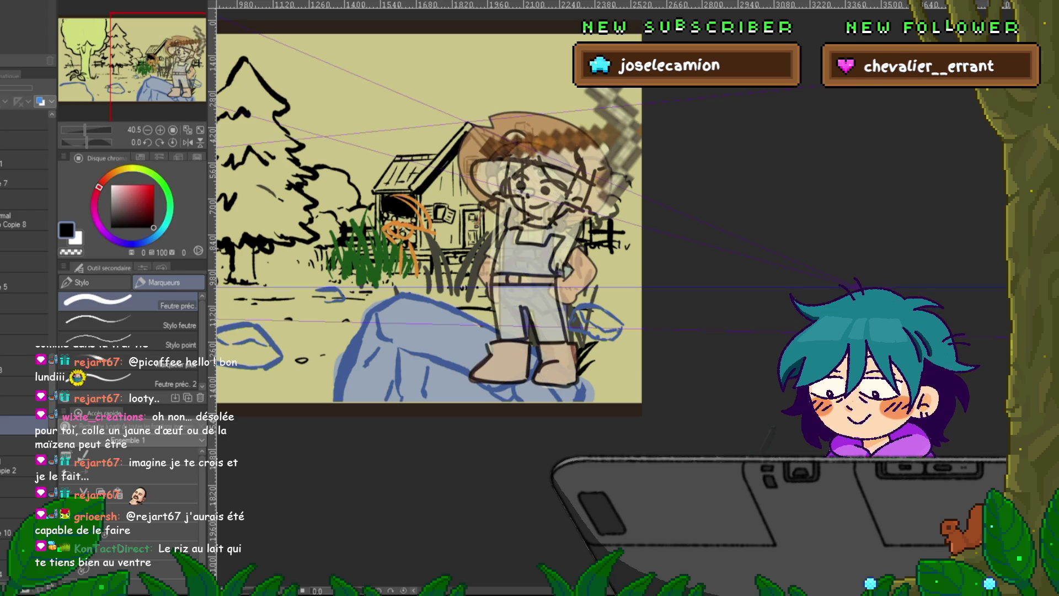
click(17, 405)
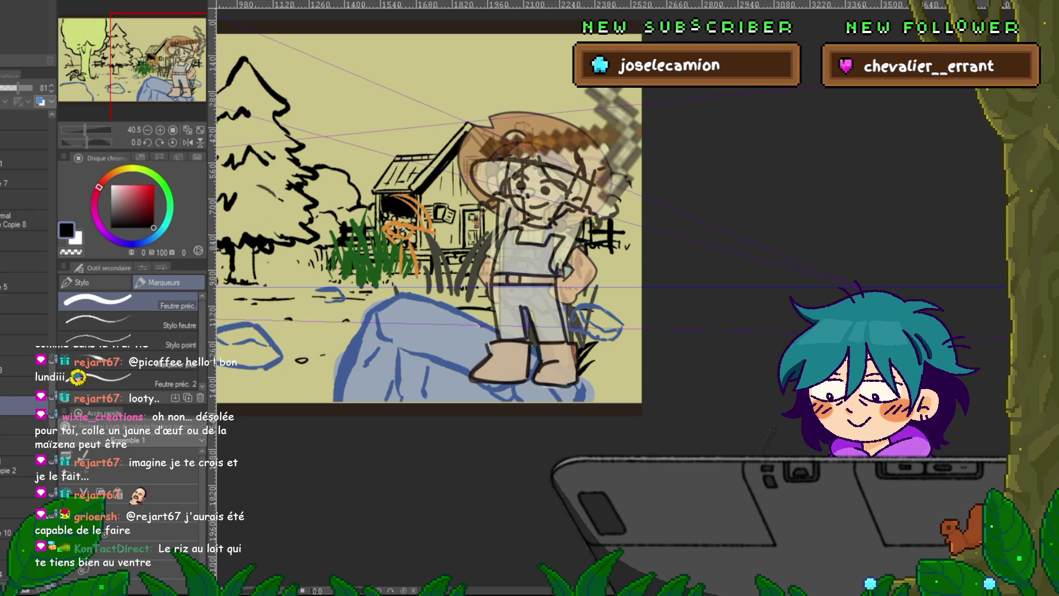
click(18, 406)
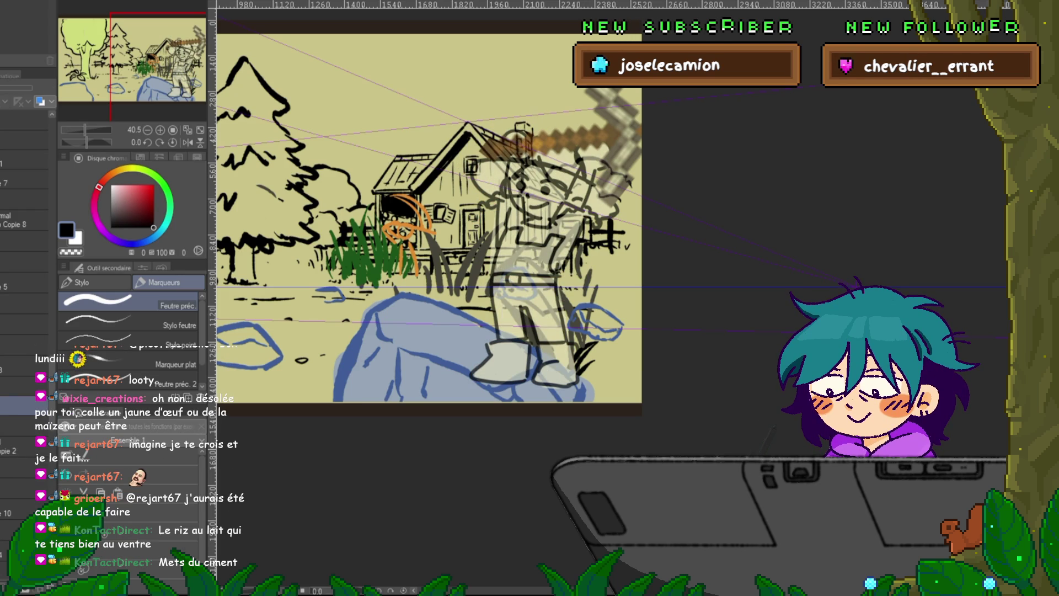
click(17, 406)
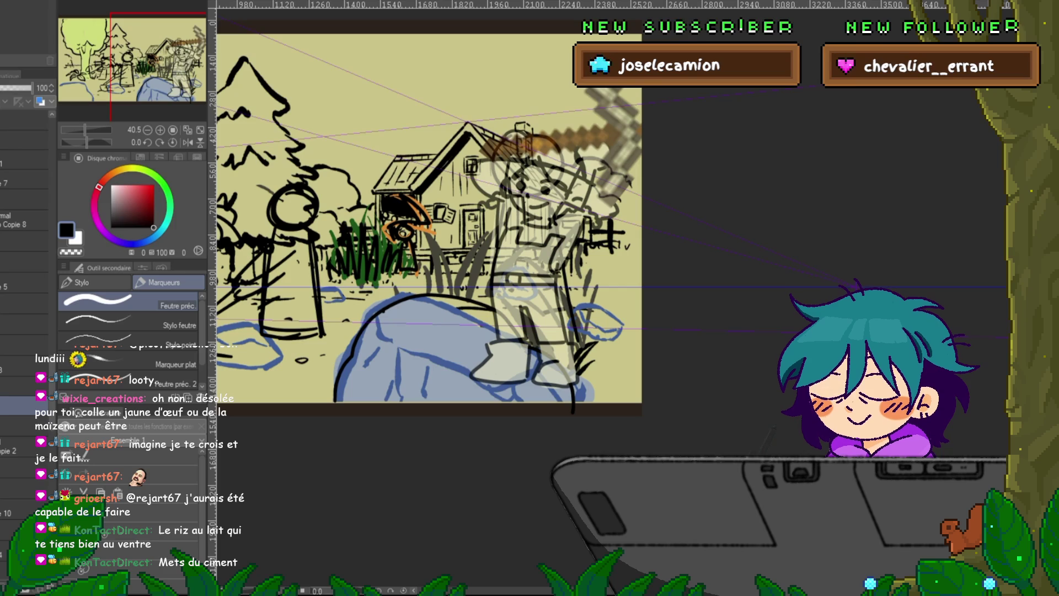
key(ctrl+z)
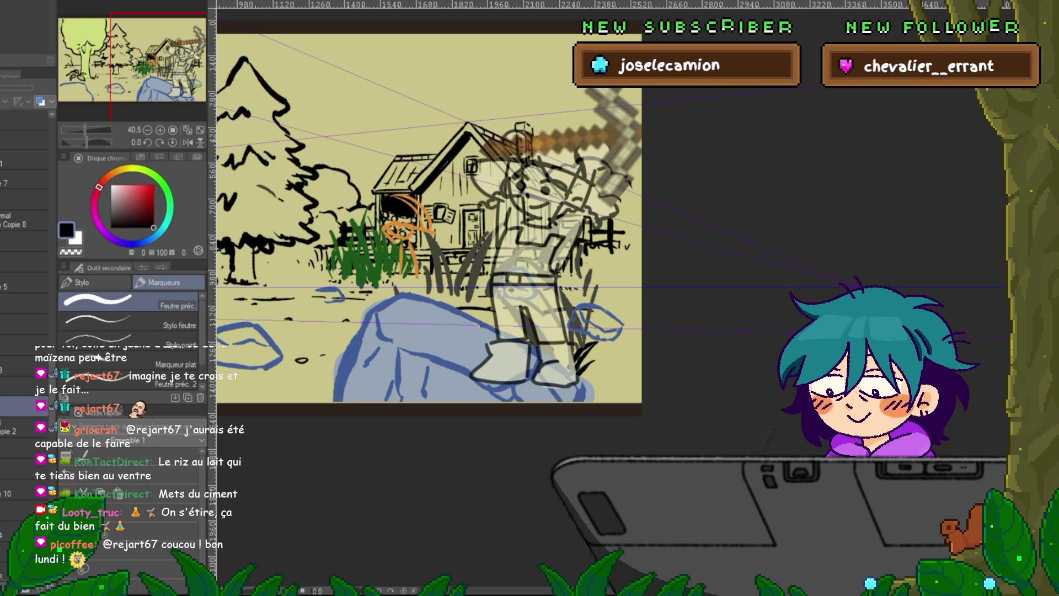
key(ctrl+Tab)
key(ctrl+Tab)
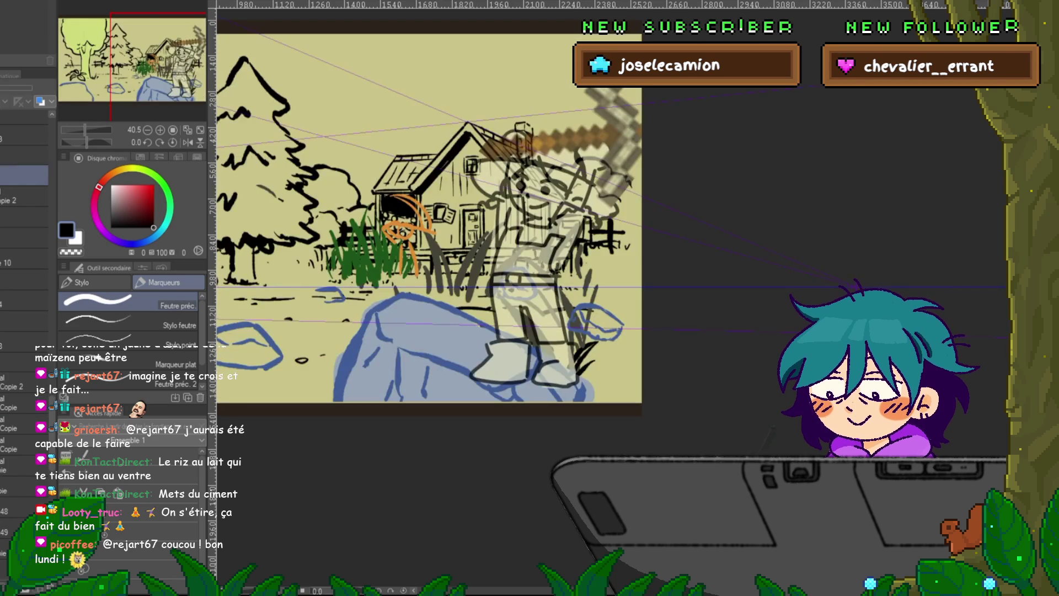
- Peek at the grass sketch with numbered notes, then hide it and pick the Copie 2 layer
scroll(25, 231, down, 5)
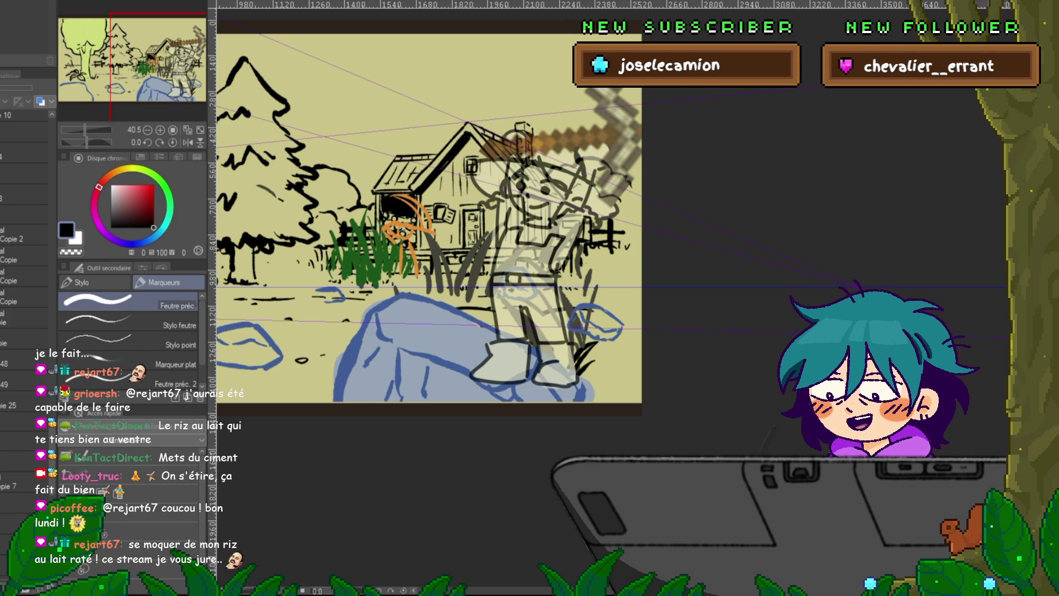
scroll(24, 232, down, 5)
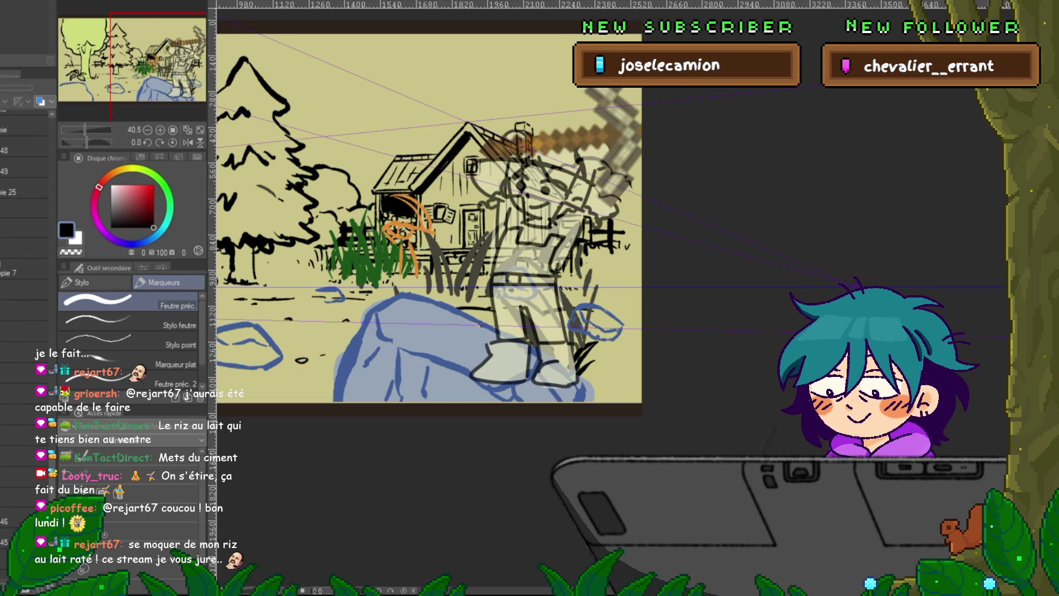
click(23, 208)
click(23, 208)
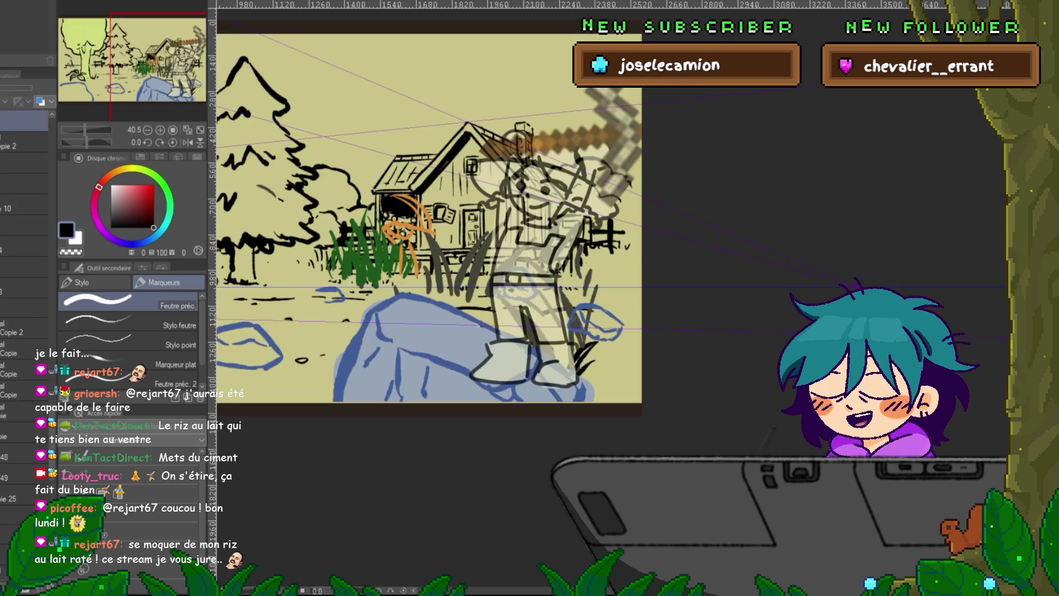
scroll(24, 232, up, 5)
scroll(23, 276, up, 5)
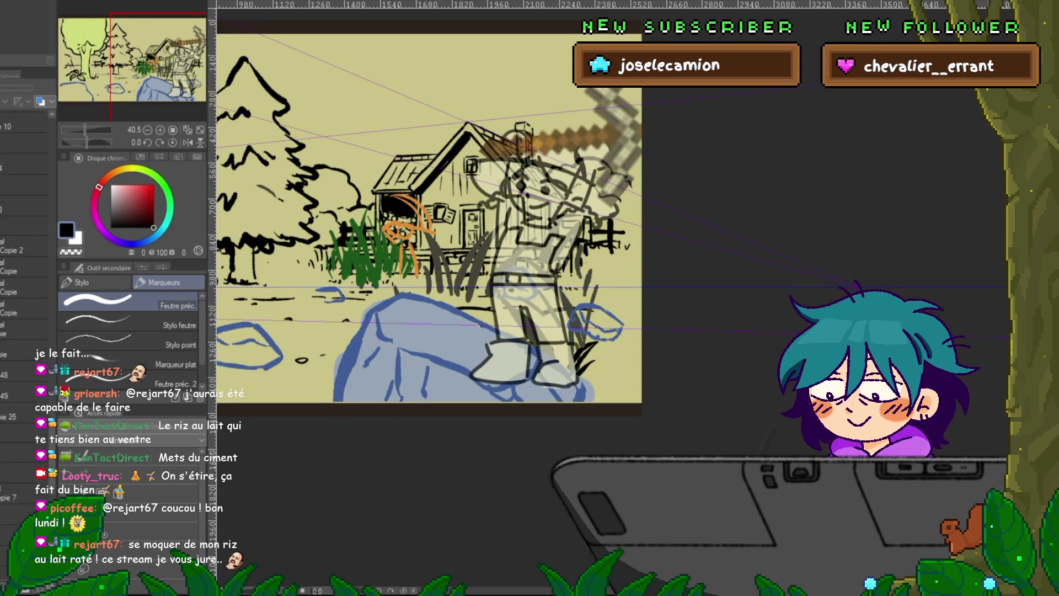
scroll(24, 249, up, 5)
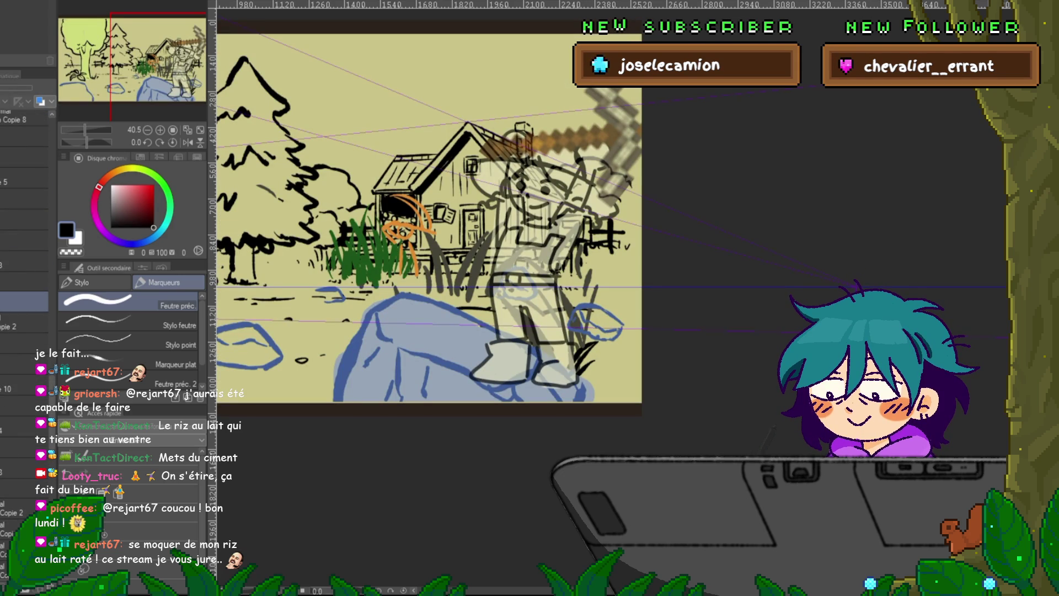
click(22, 322)
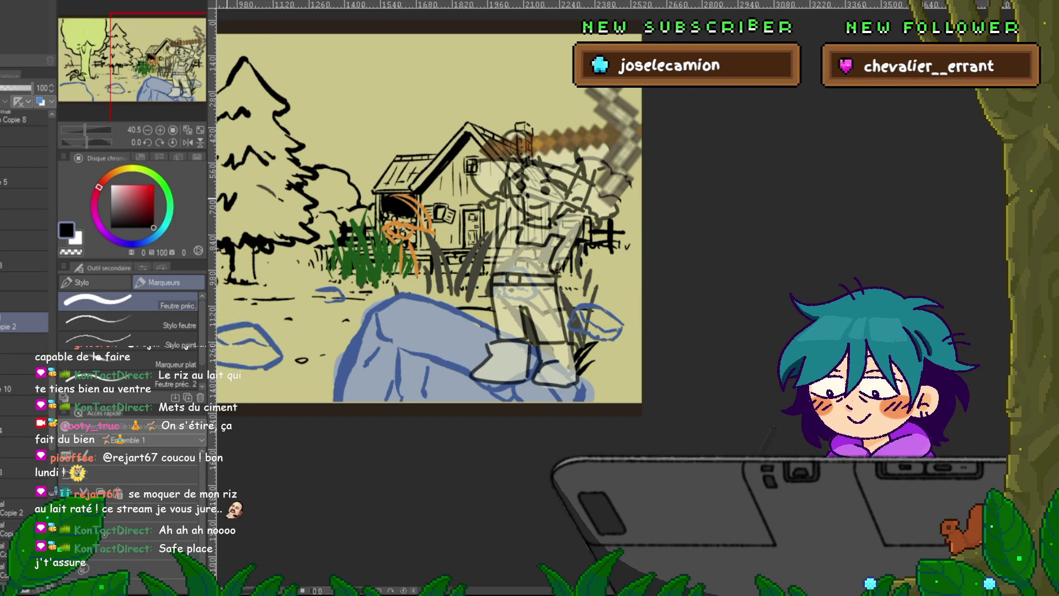
- Compare grass and rock colours against the grey grass strokes, then switch to the tall-grass panel
click(22, 302)
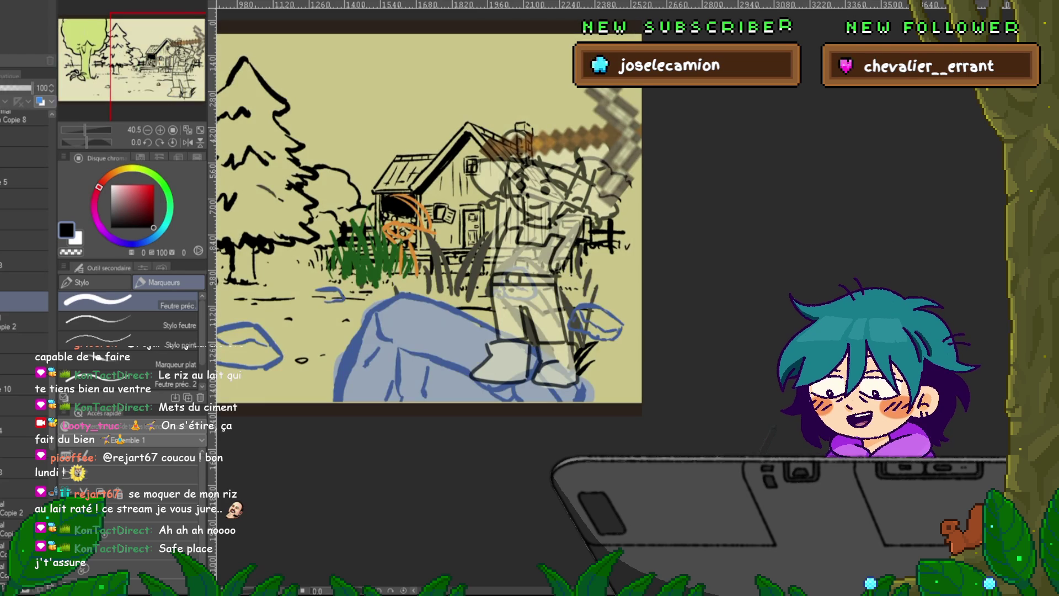
key(h)
key(h)
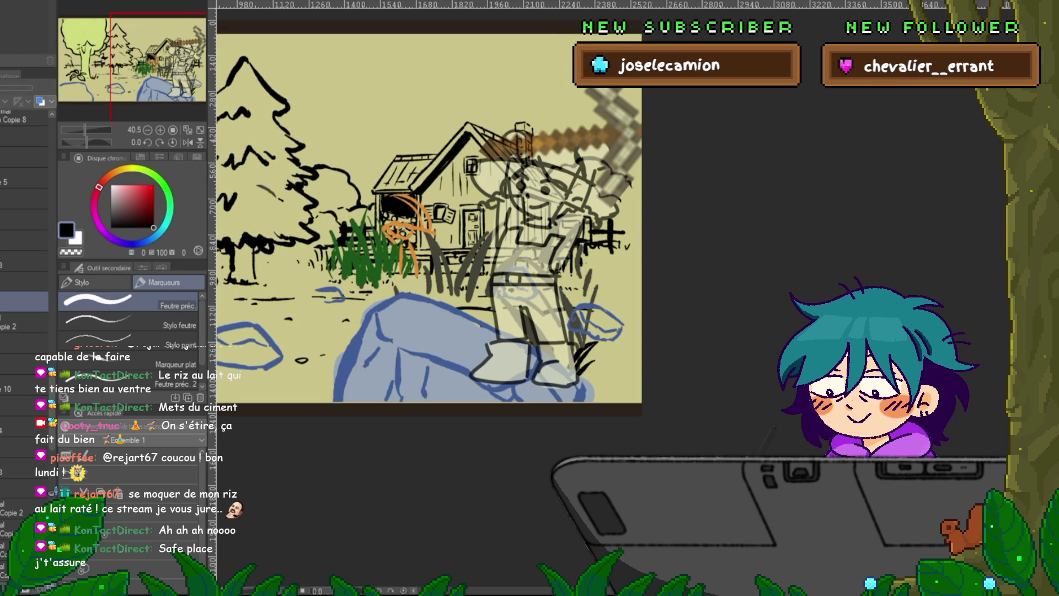
click(22, 323)
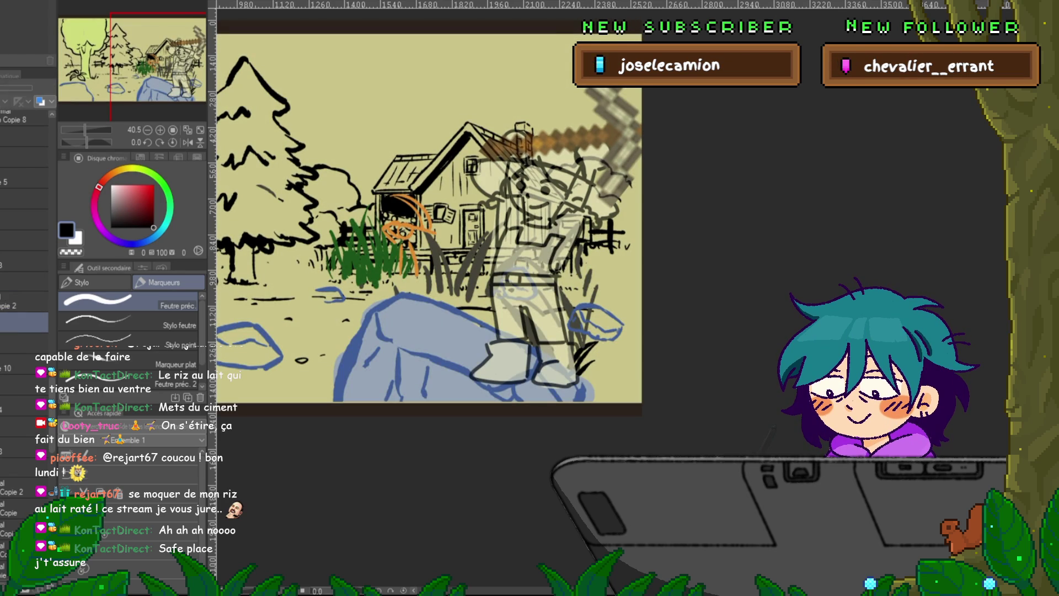
key(h)
key(h)
key(h)
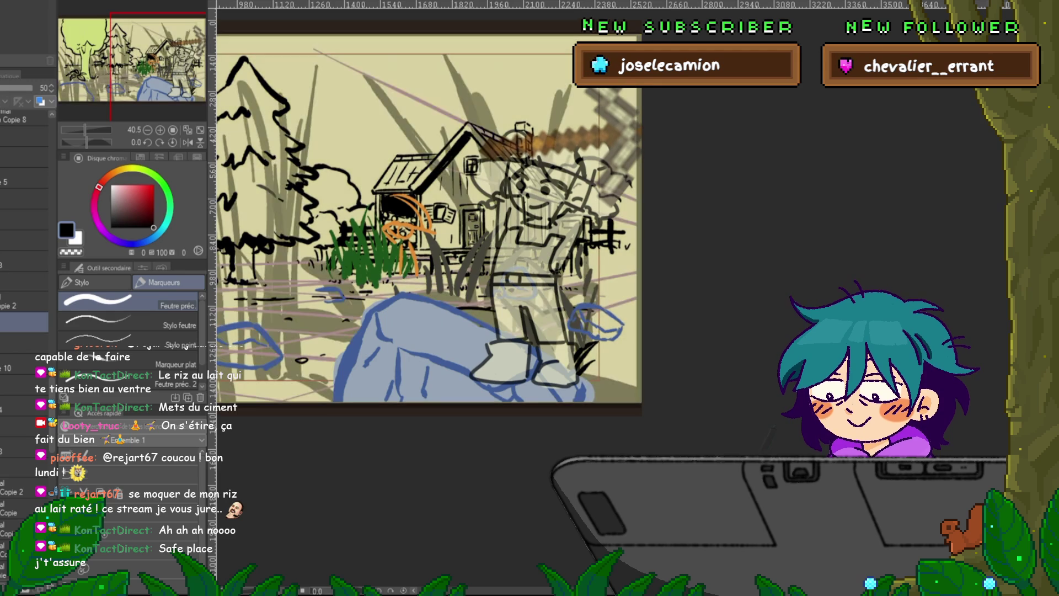
key(h)
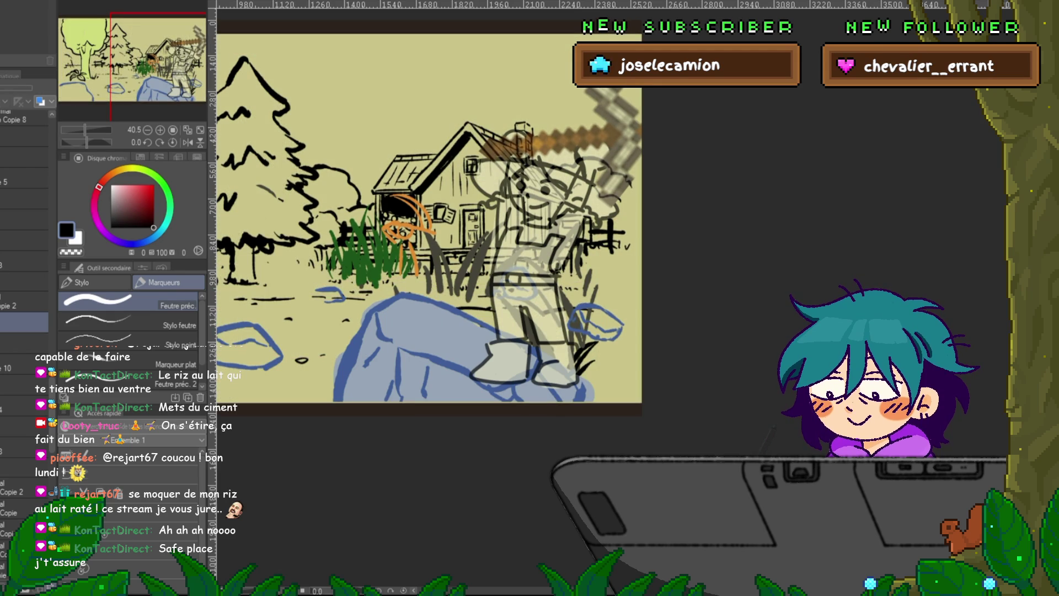
click(22, 301)
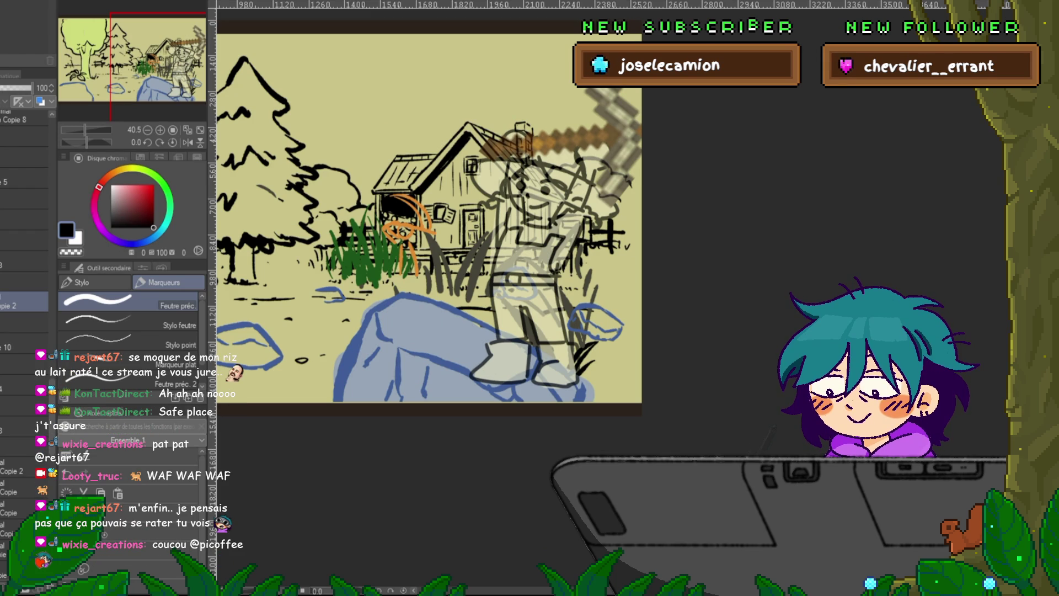
click(25, 261)
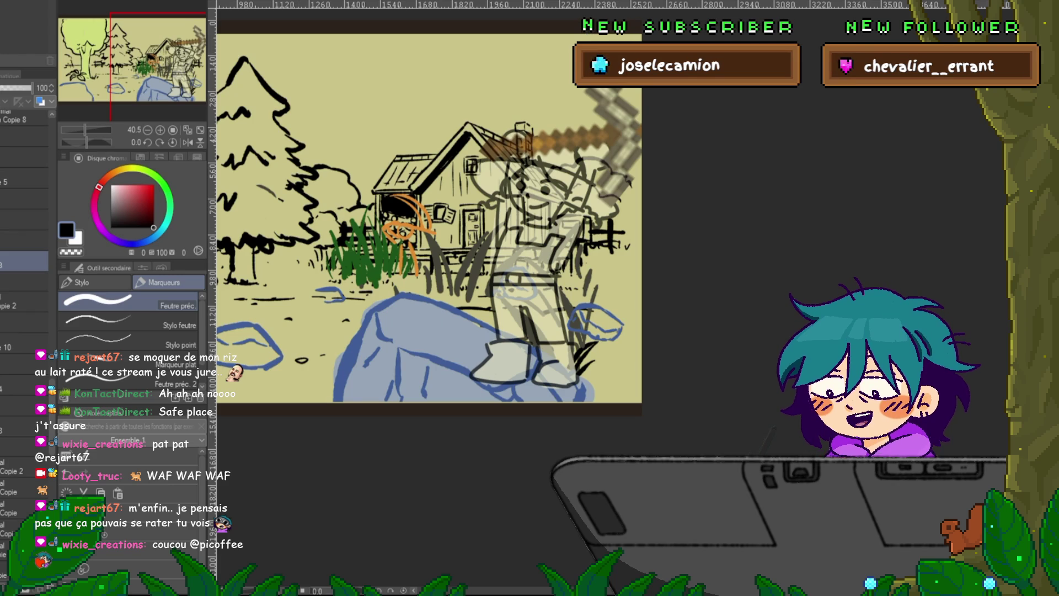
key(ctrl+Tab)
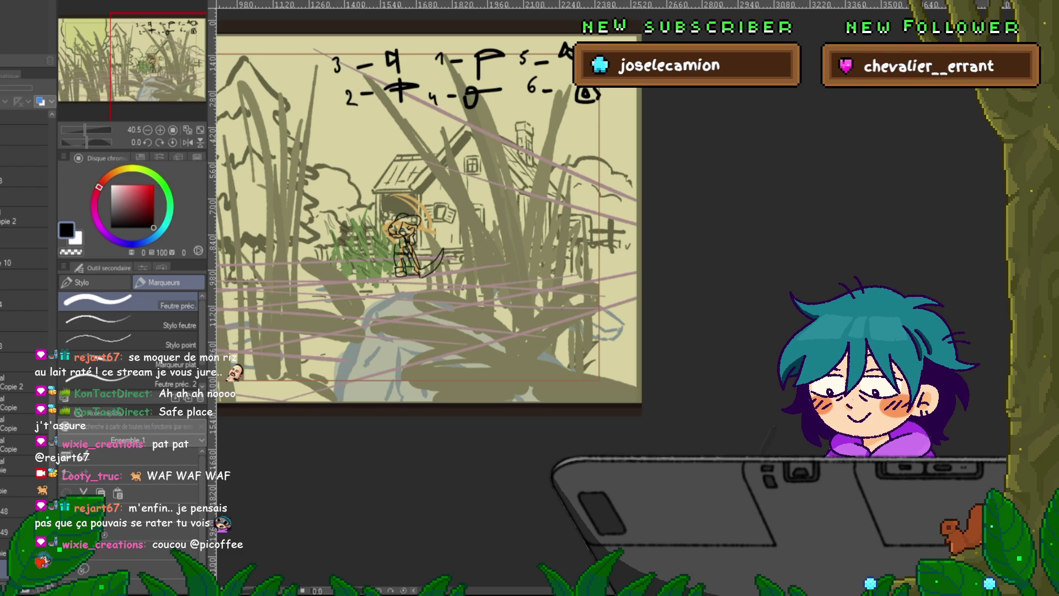
- Toggle the small figure's colour fill on and off, leaving it hidden, and select the layer above
scroll(28, 441, down, 3)
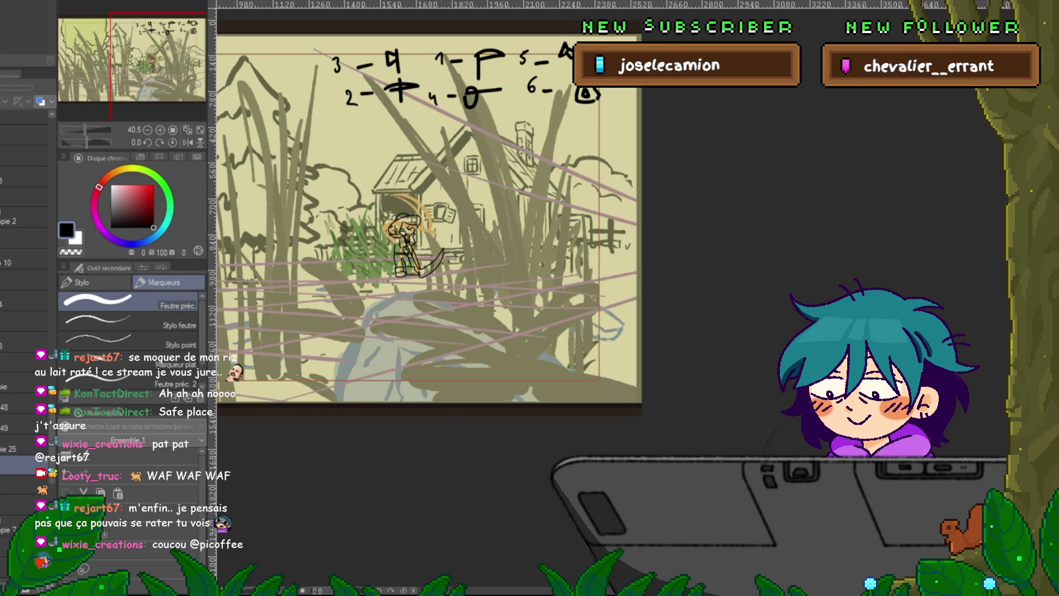
key(ctrl+y)
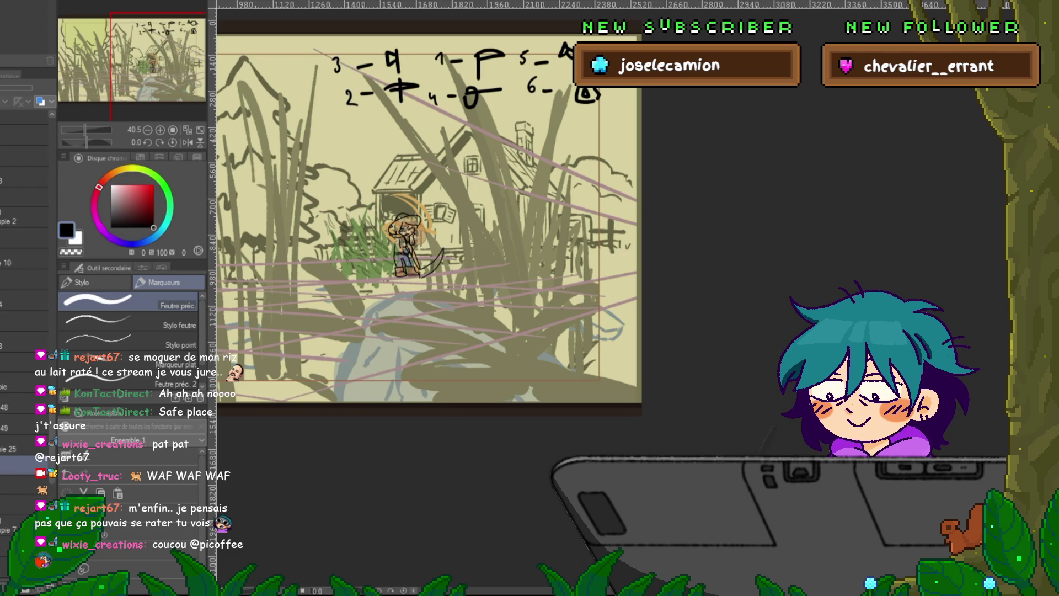
key(ctrl+z)
key(ctrl+y)
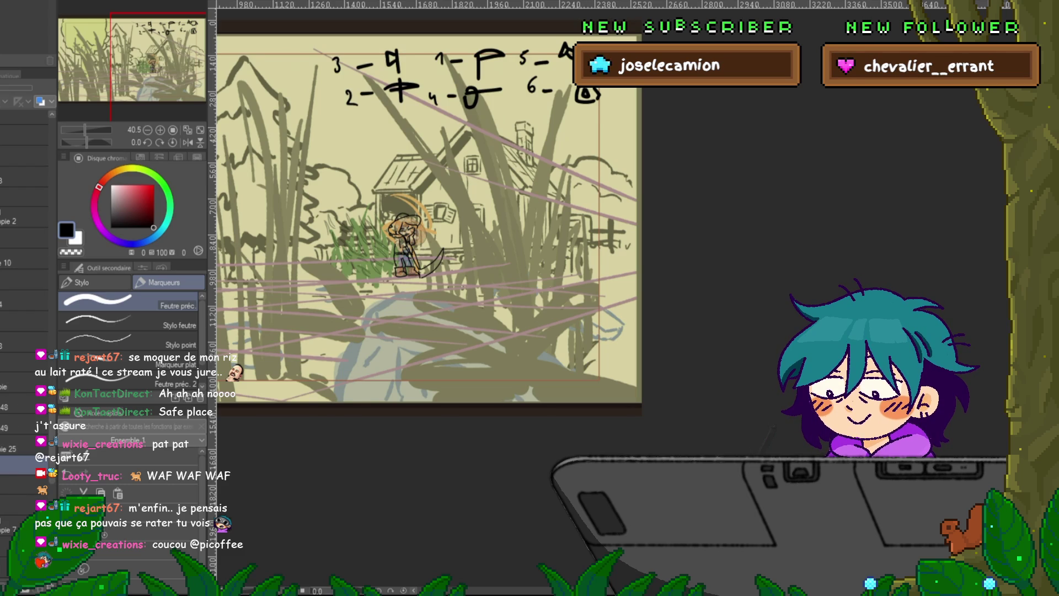
key(ctrl+z)
click(22, 449)
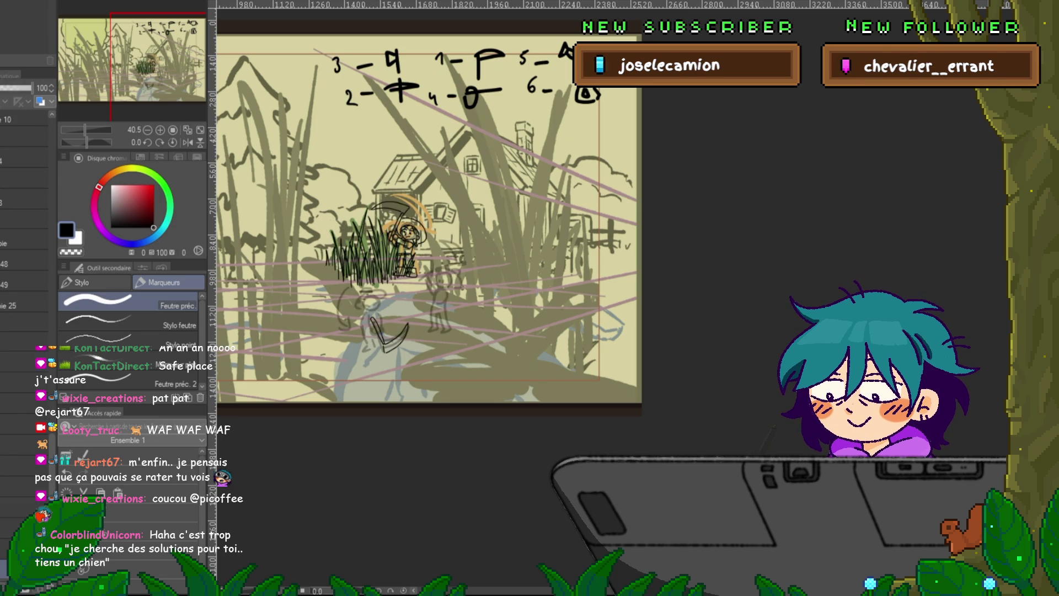
- Add a new blank layer and bring back the dark hatched kneeling figure
click(25, 356)
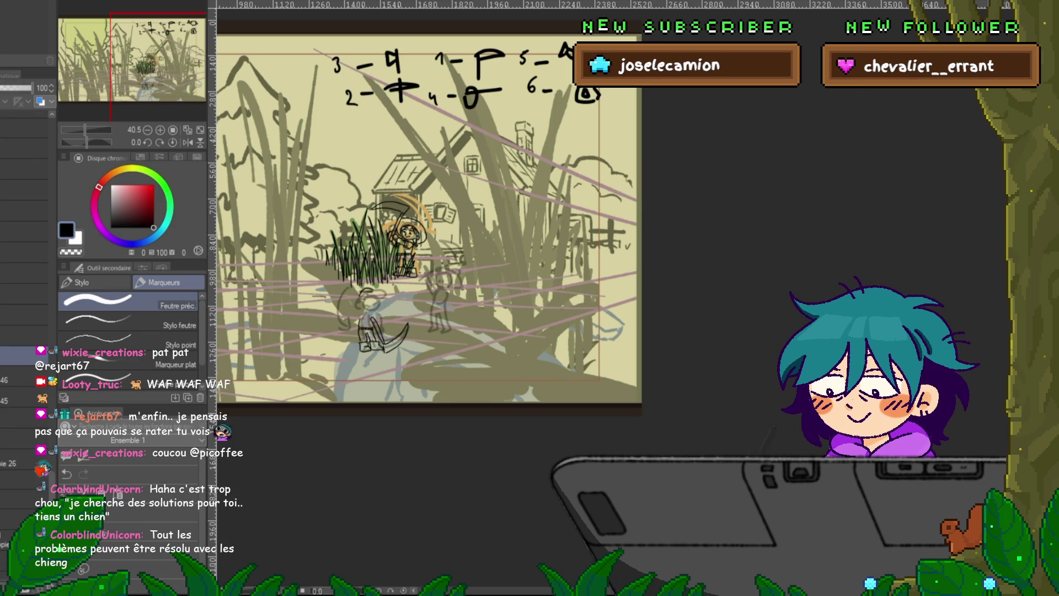
click(17, 380)
key(ctrl+shift+n)
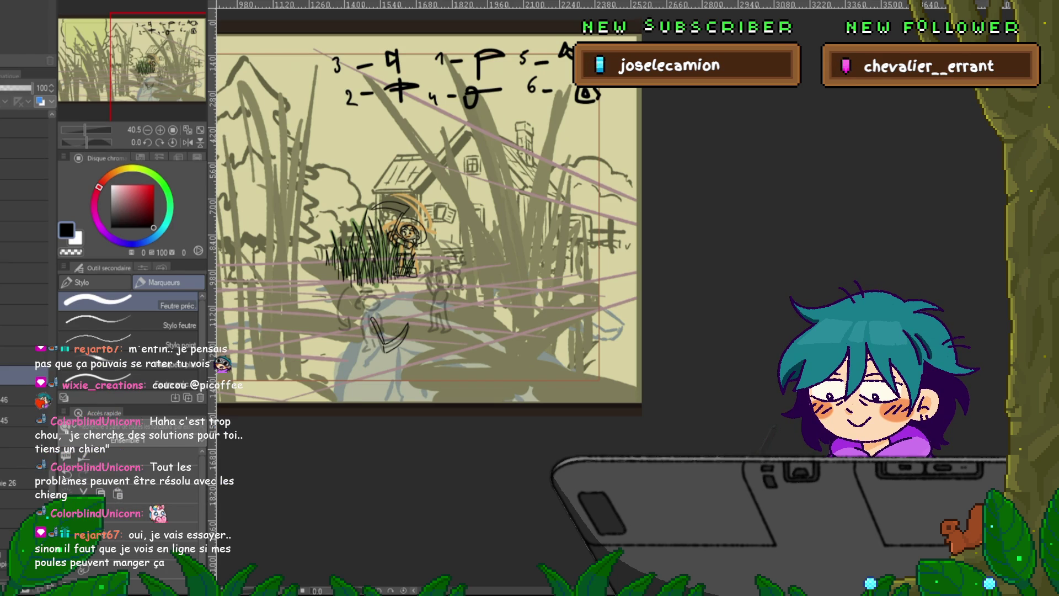
click(17, 399)
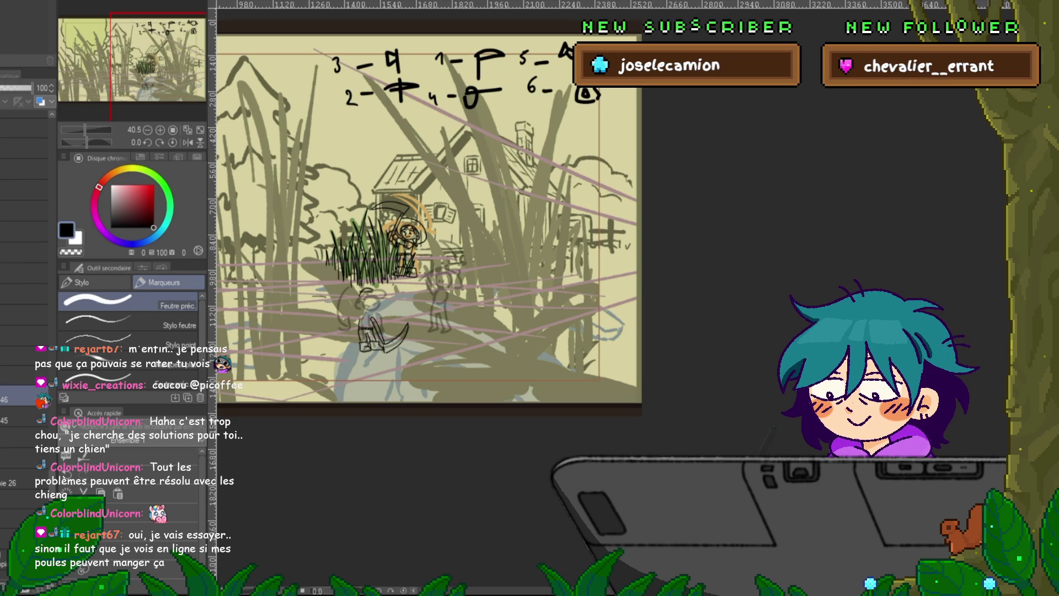
key(ctrl+z)
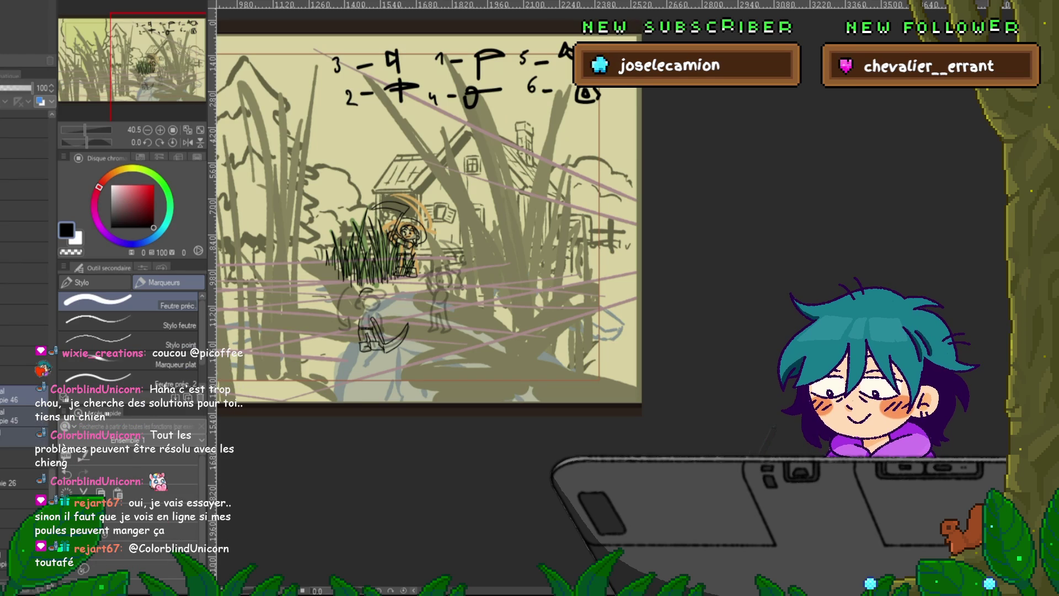
- Merge the hatched kneeling-figure layer into the layer below it
click(22, 458)
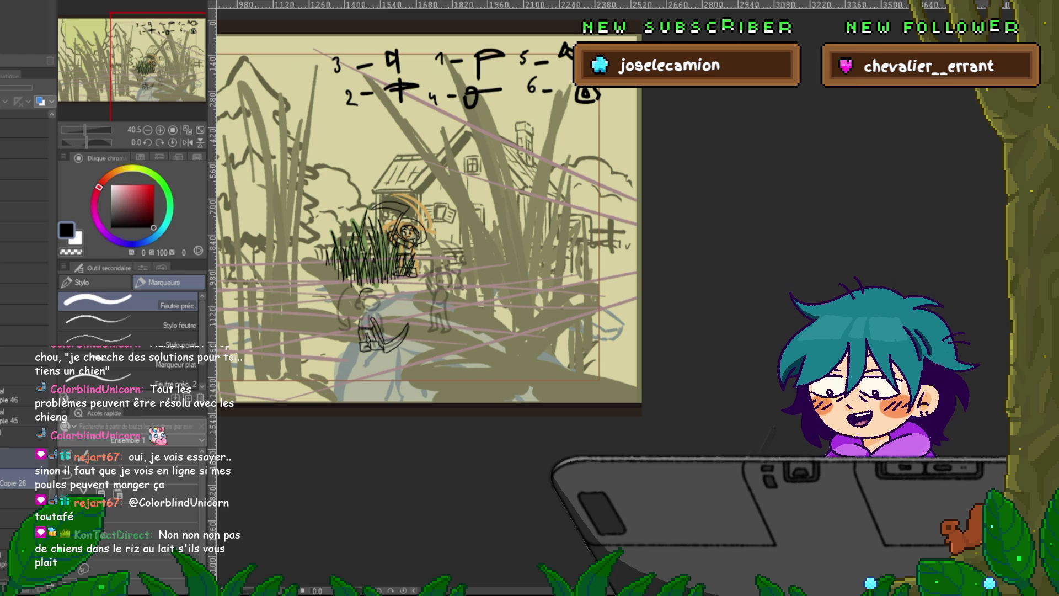
click(24, 335)
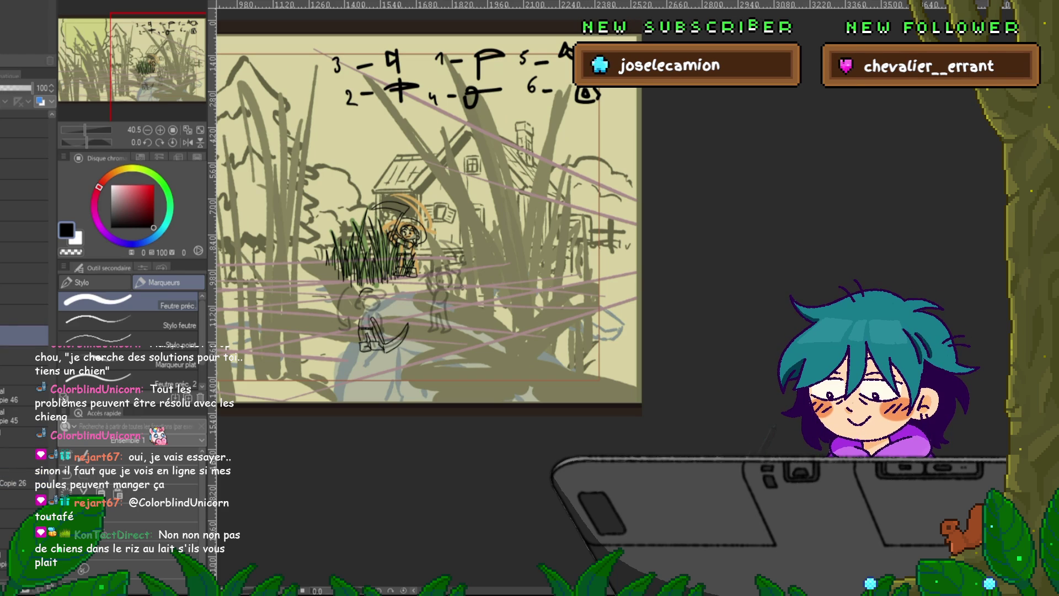
click(25, 315)
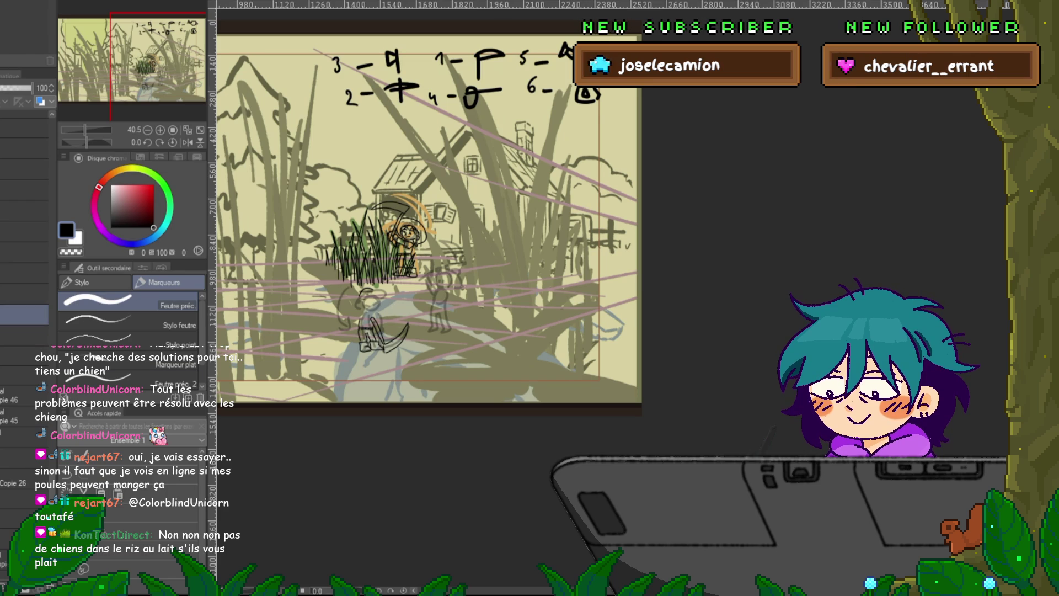
key(ctrl+e)
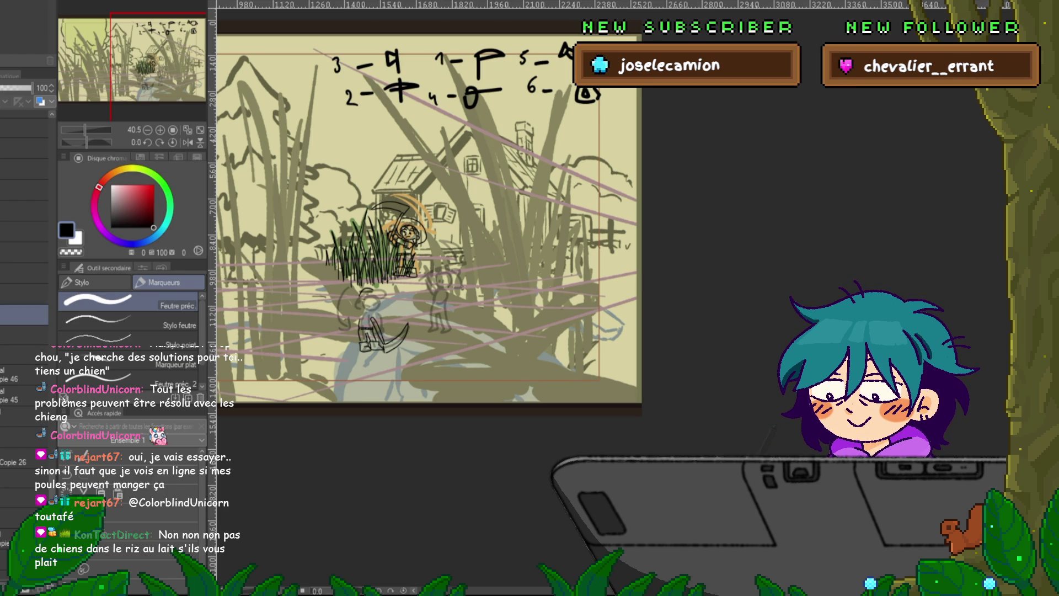
click(24, 355)
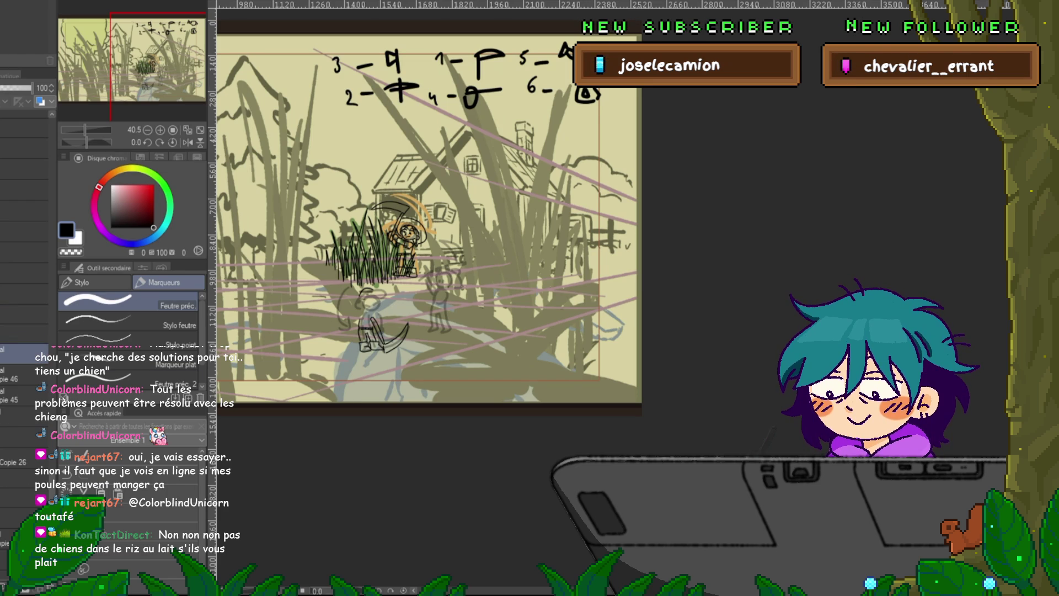
- Toggle the black rough-sketch and clean line-art layers on and off to compare them
scroll(25, 275, up, 1)
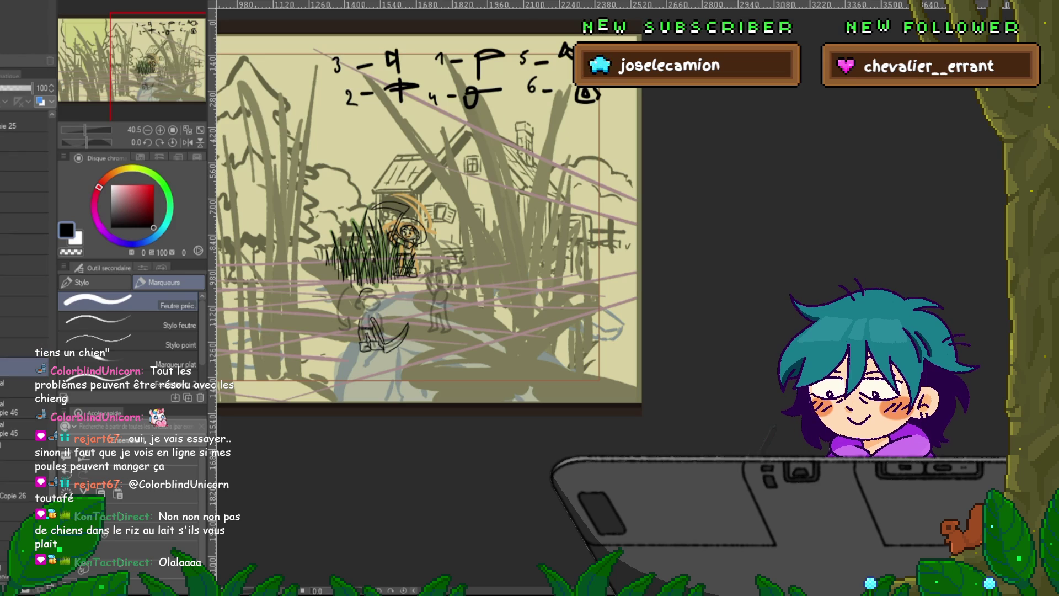
scroll(25, 276, up, 1)
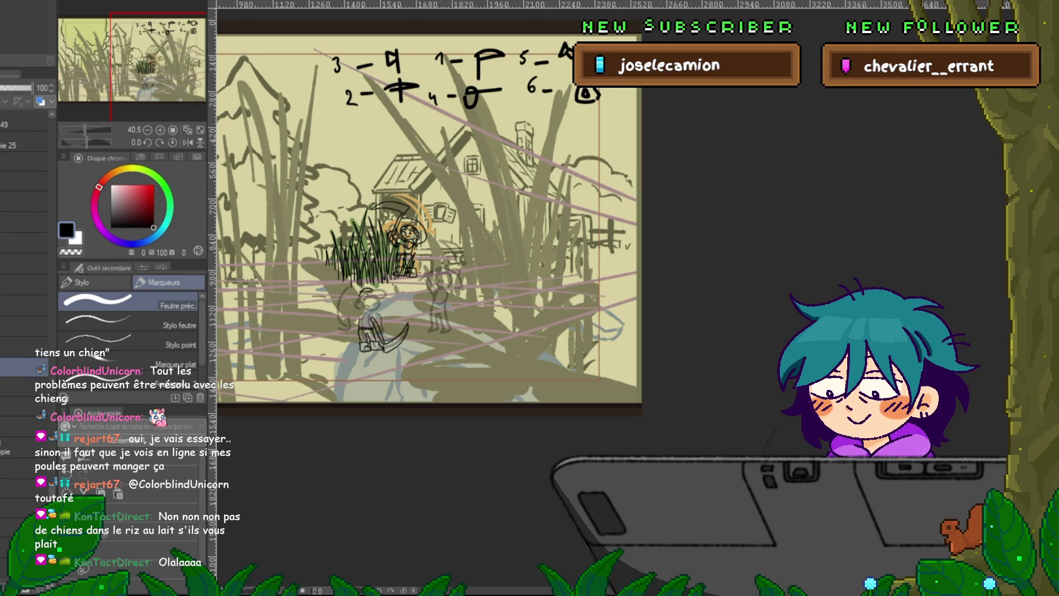
click(25, 386)
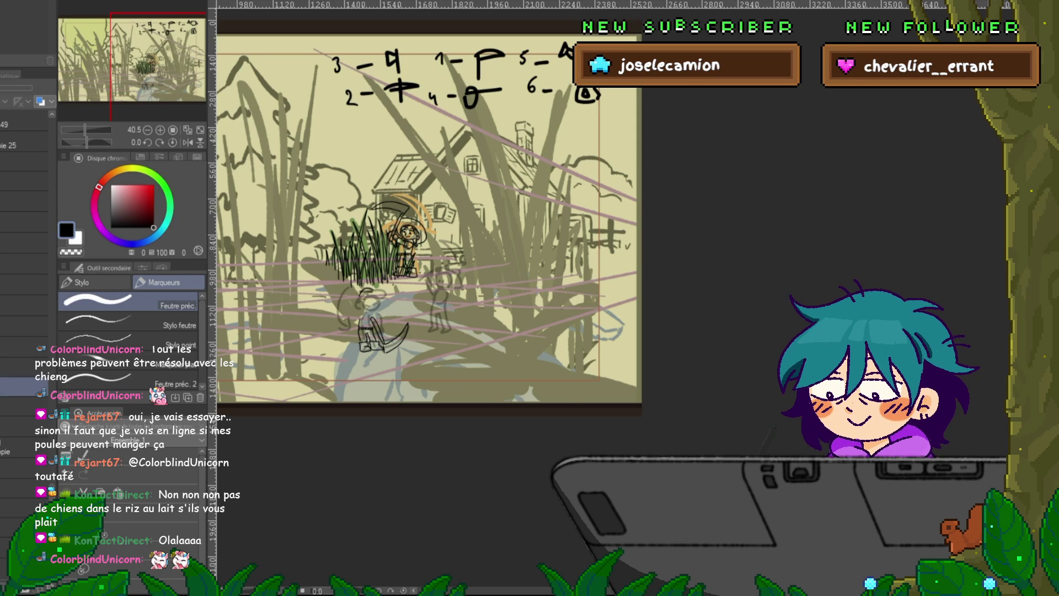
click(7, 387)
click(7, 386)
click(7, 408)
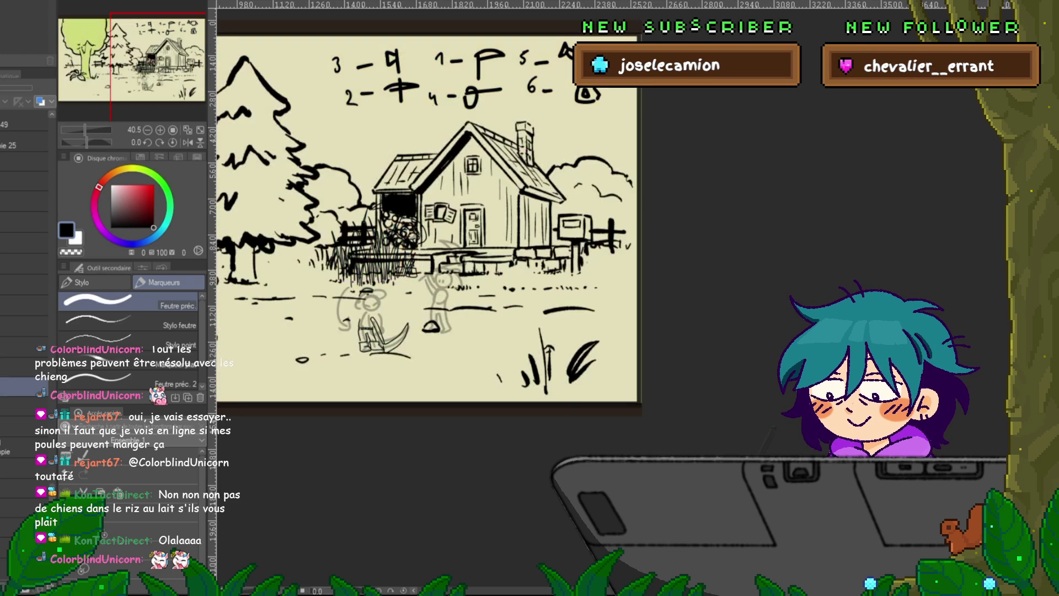
click(7, 408)
click(6, 408)
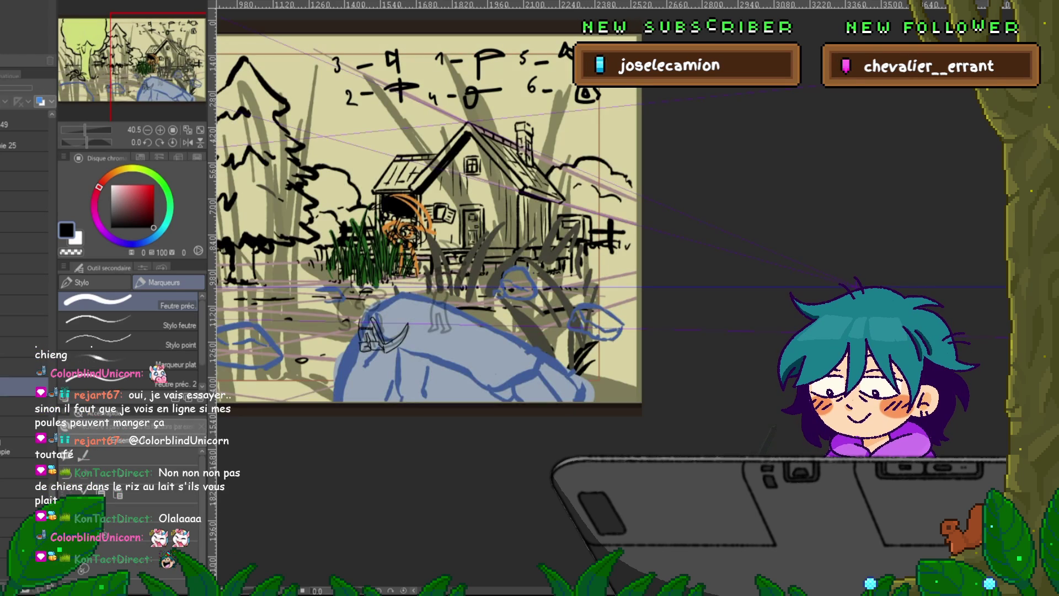
click(7, 408)
- Restore the black sketch linework and detailed grass on a lower layer
click(22, 427)
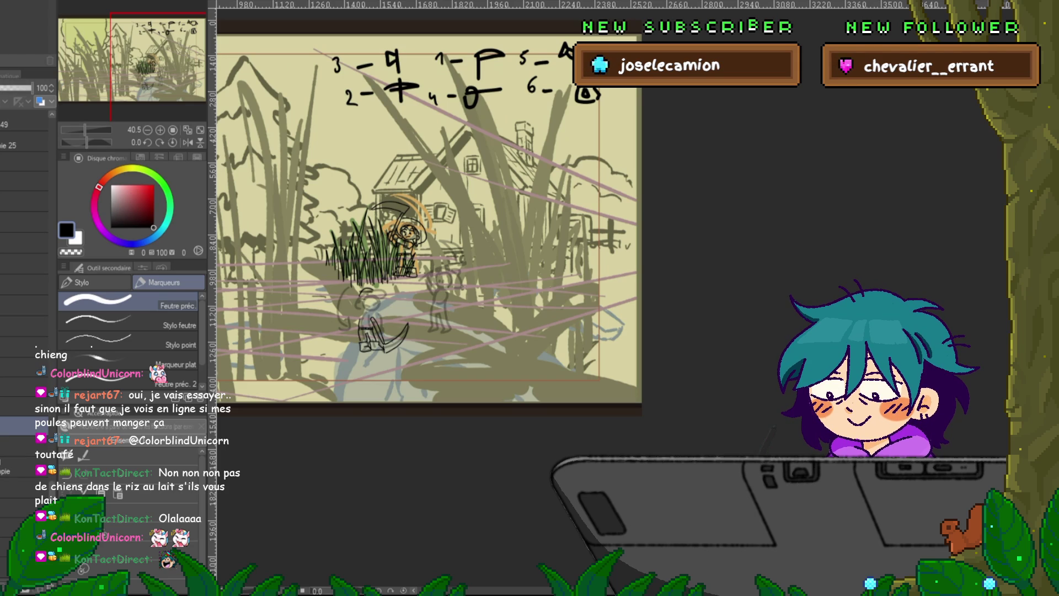
click(23, 488)
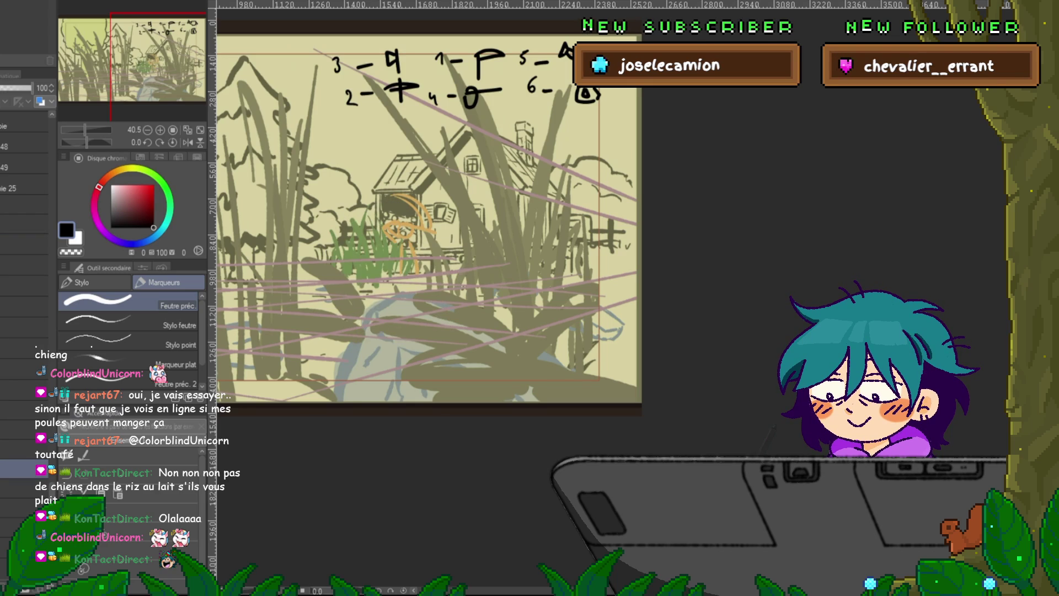
key(ctrl+z)
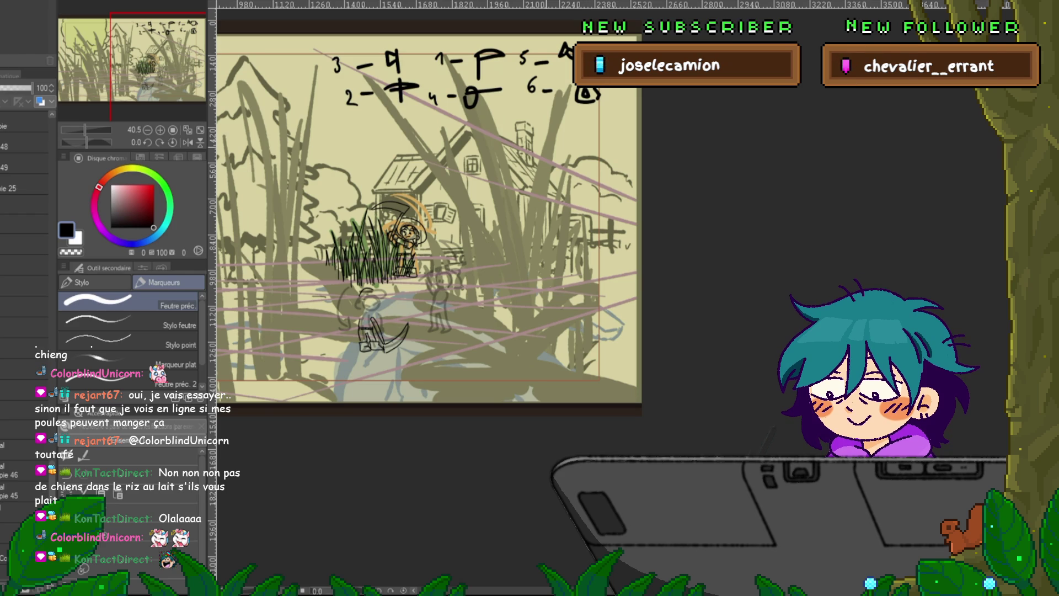
- Try halving a character layer's opacity, then revert it and pick another layer
click(24, 245)
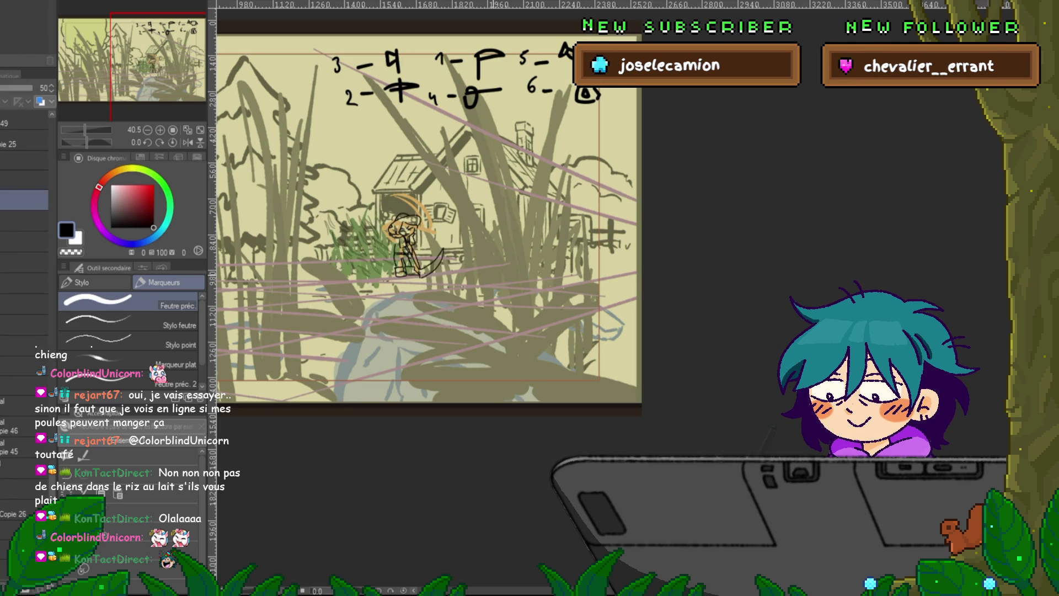
key(ctrl+z)
click(24, 475)
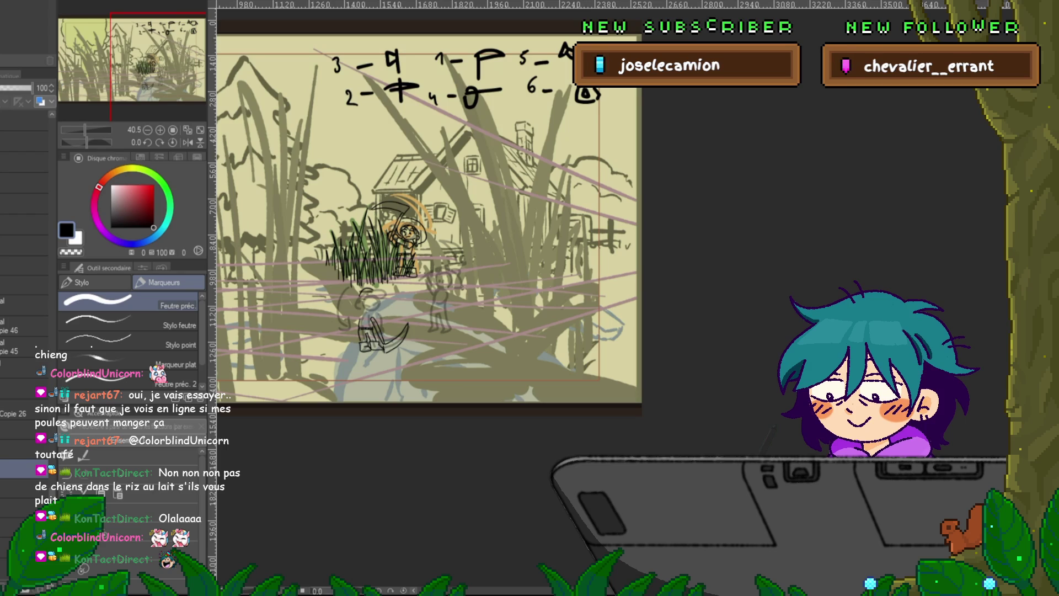
scroll(25, 221, up, 3)
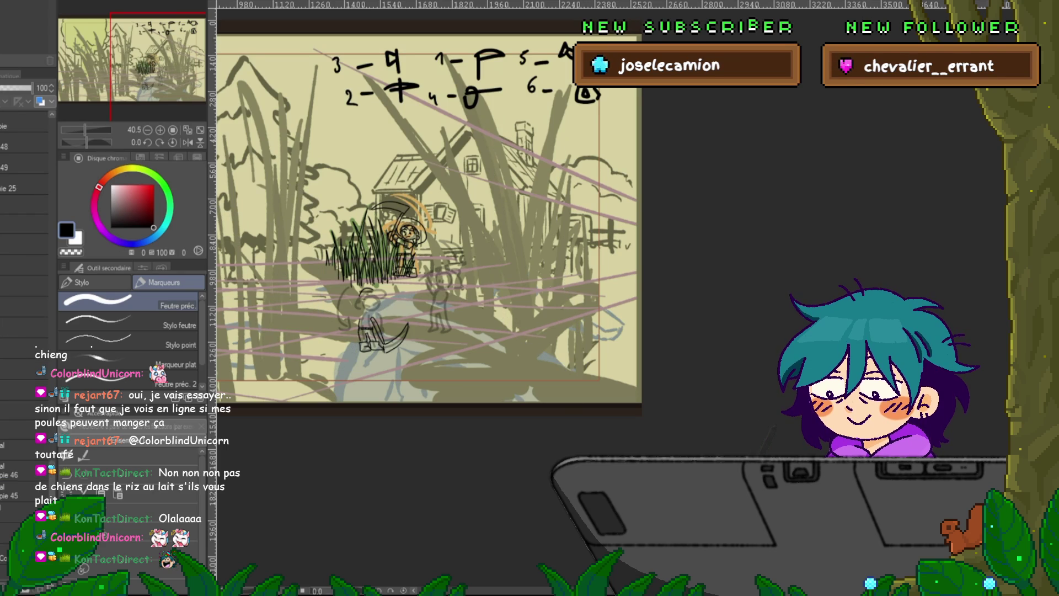
scroll(25, 221, down, 2)
scroll(25, 298, down, 2)
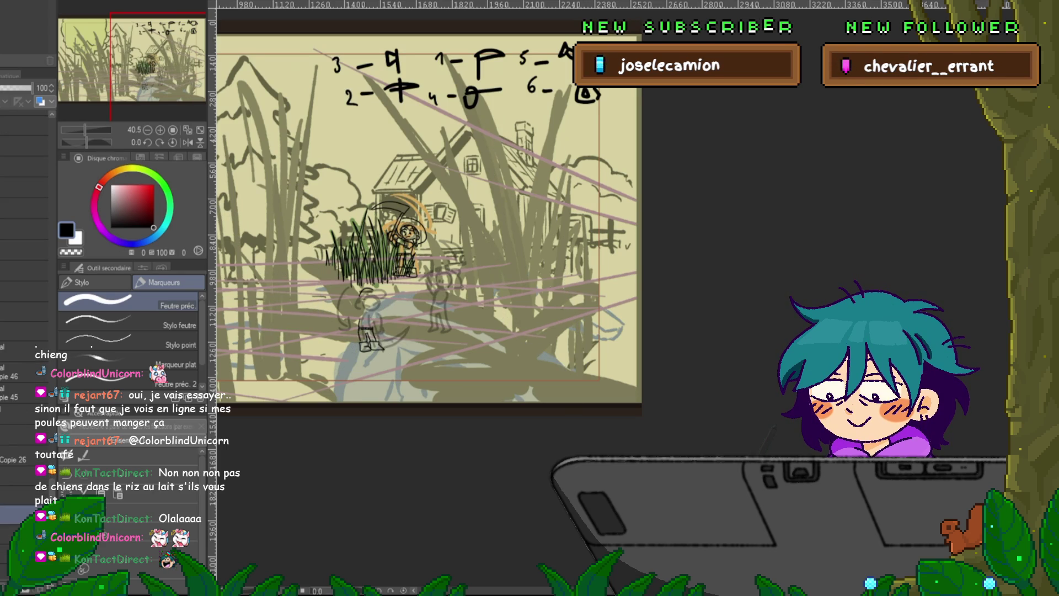
- Compare with and without the black scythe-figure sketch, ending with it restored
key(ctrl+z)
key(ctrl+z)
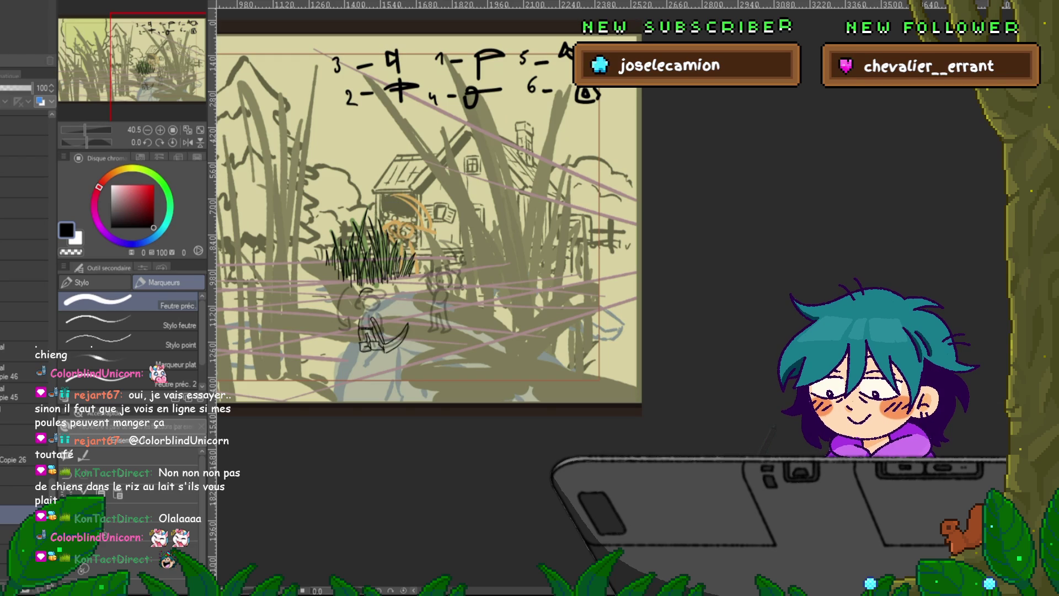
key(ctrl+y)
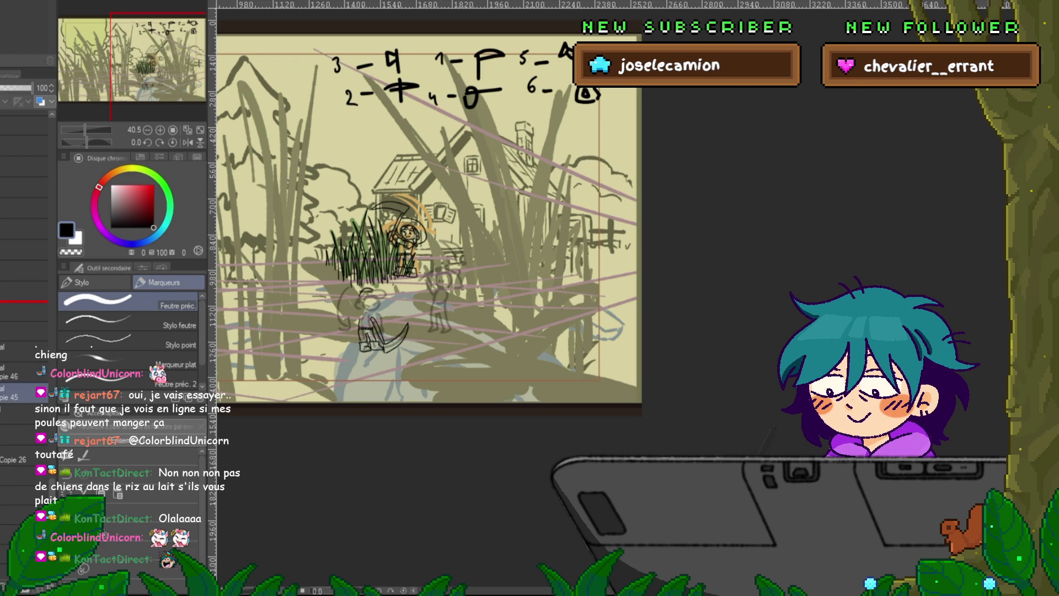
key(ctrl+z)
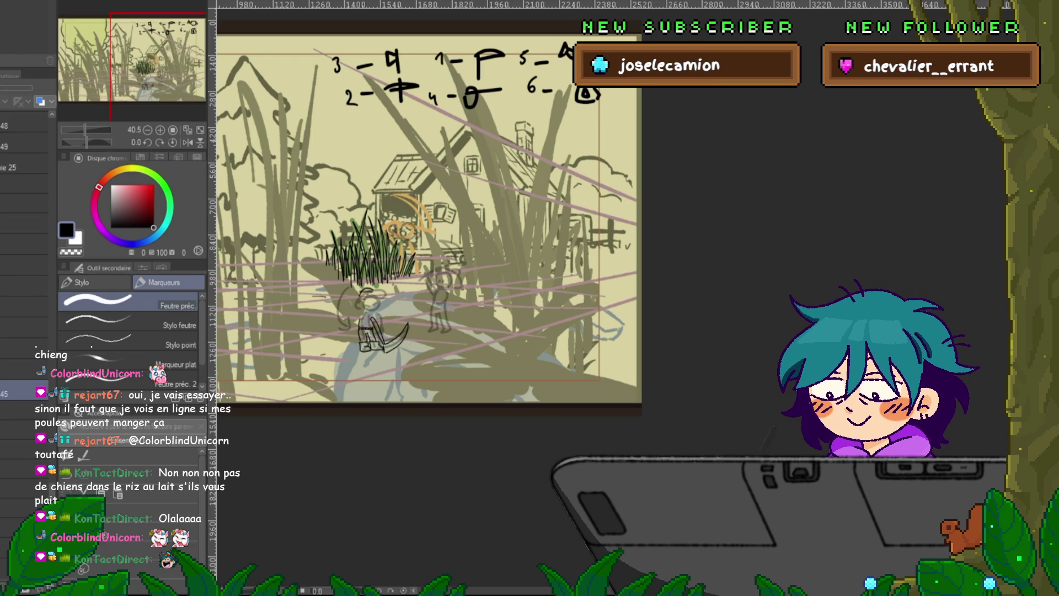
key(ctrl+z)
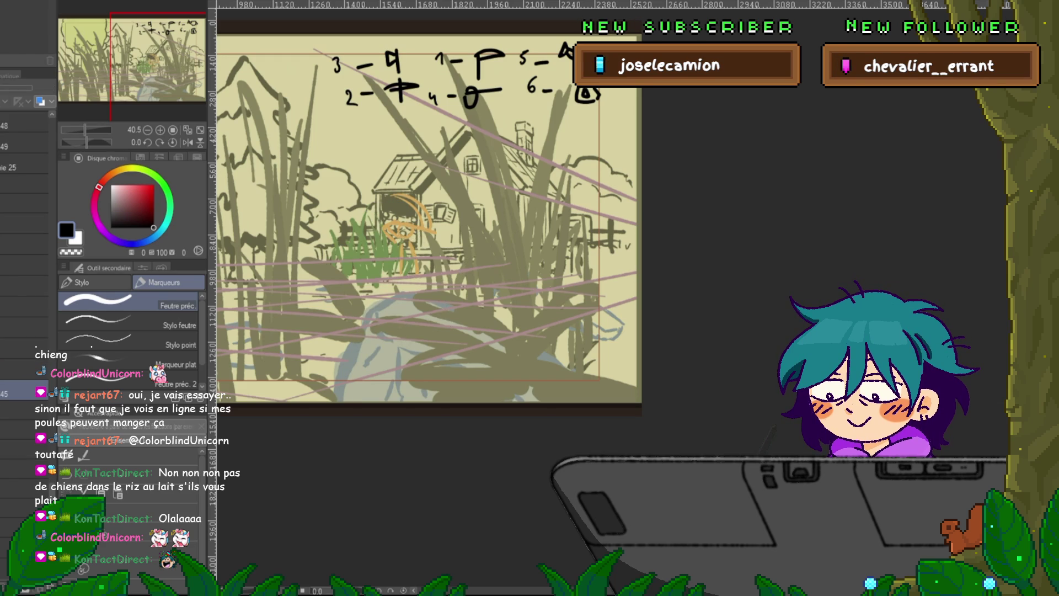
key(ctrl+y)
key(ctrl+z)
key(ctrl+y)
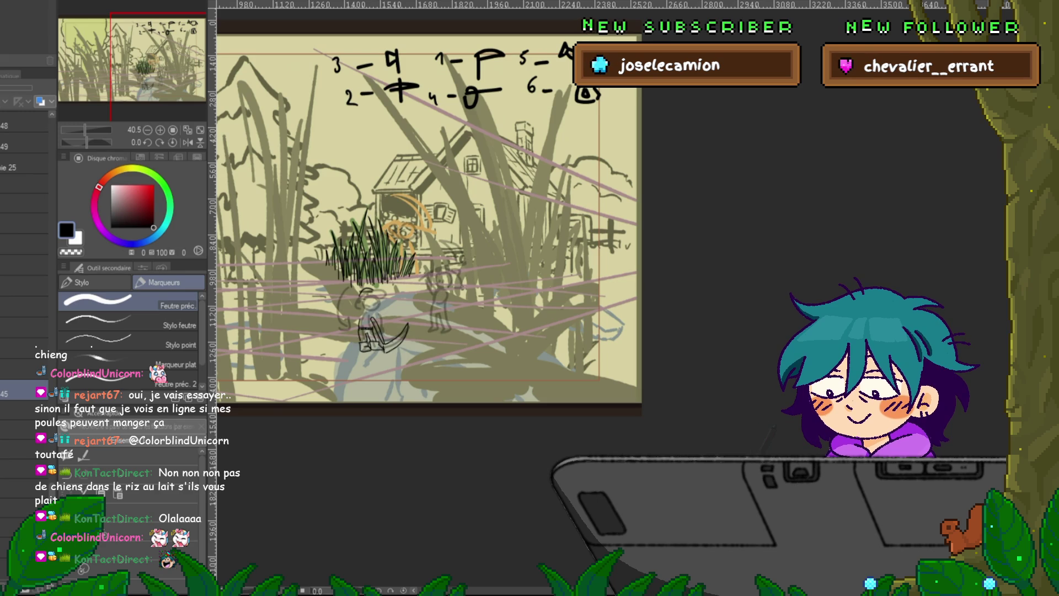
- Duplicate the layer and move the copy higher, then revert to the orange rough
key(ctrl+j)
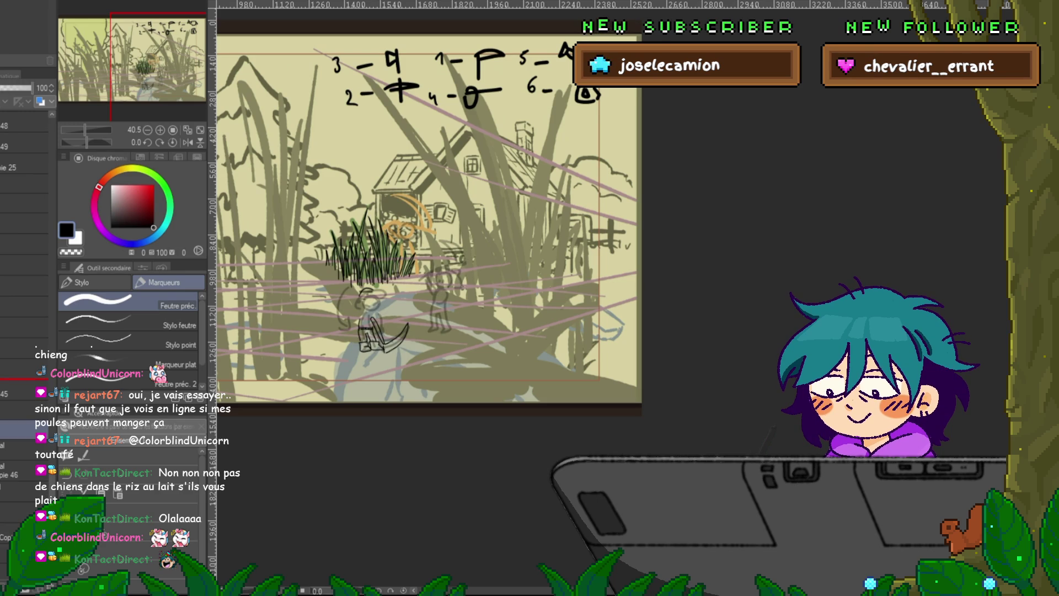
drag(25, 430, 25, 381)
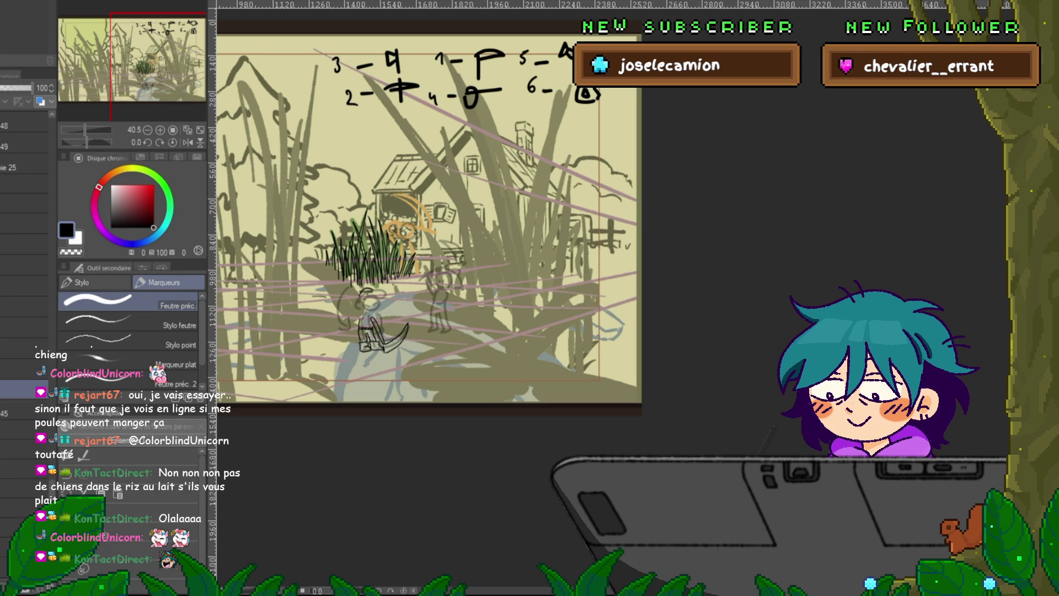
click(25, 450)
key(ctrl+z)
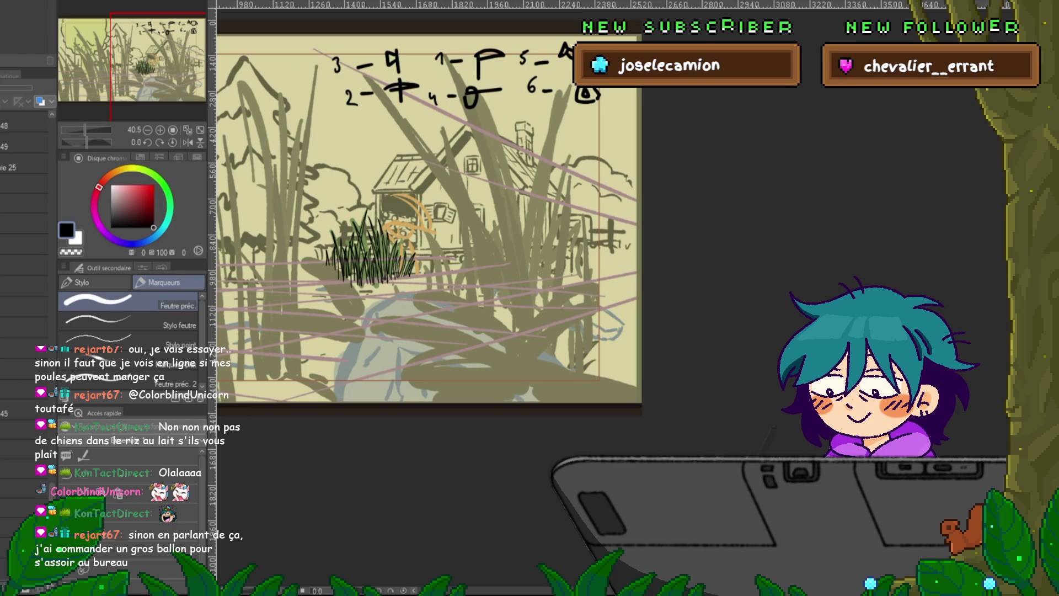
key(ctrl+z)
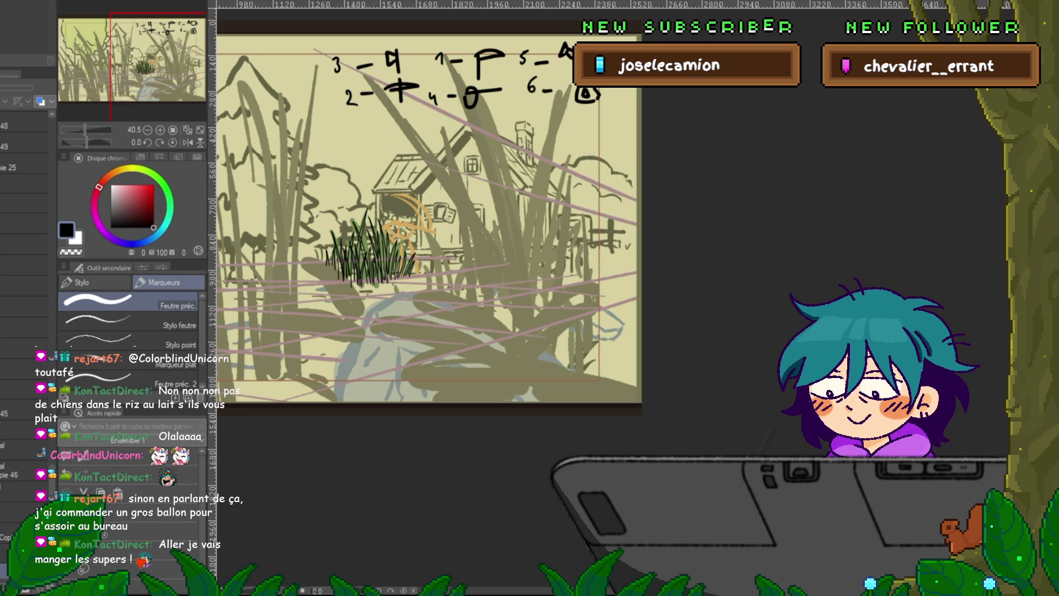
- Select the figure layer for redrawing the small scythe-holding character
click(25, 449)
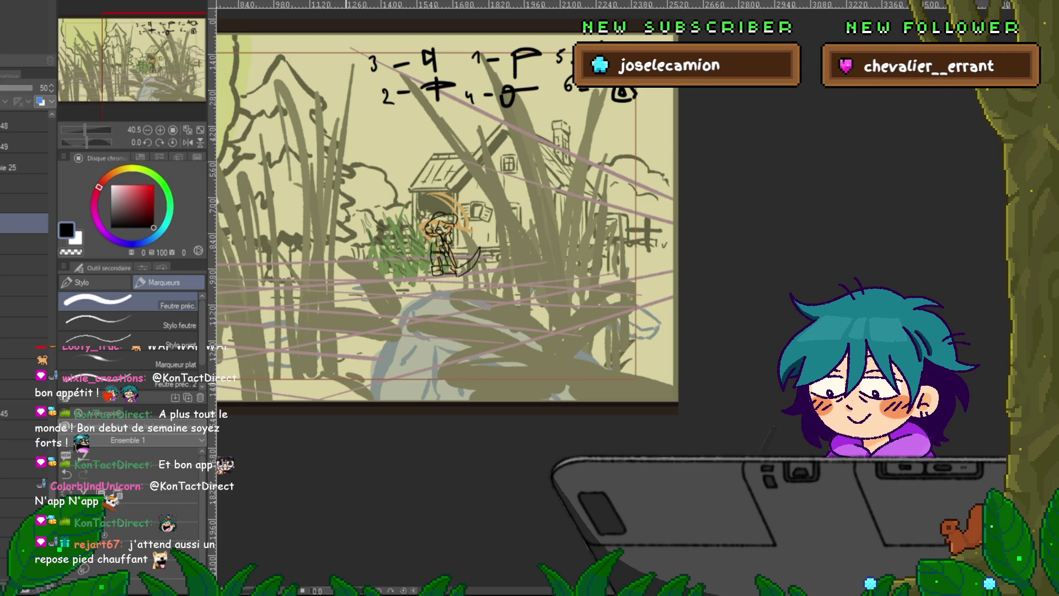
- On the black character sketch layer, compare grass versions, ending on the clean tree-and-house panel
click(23, 413)
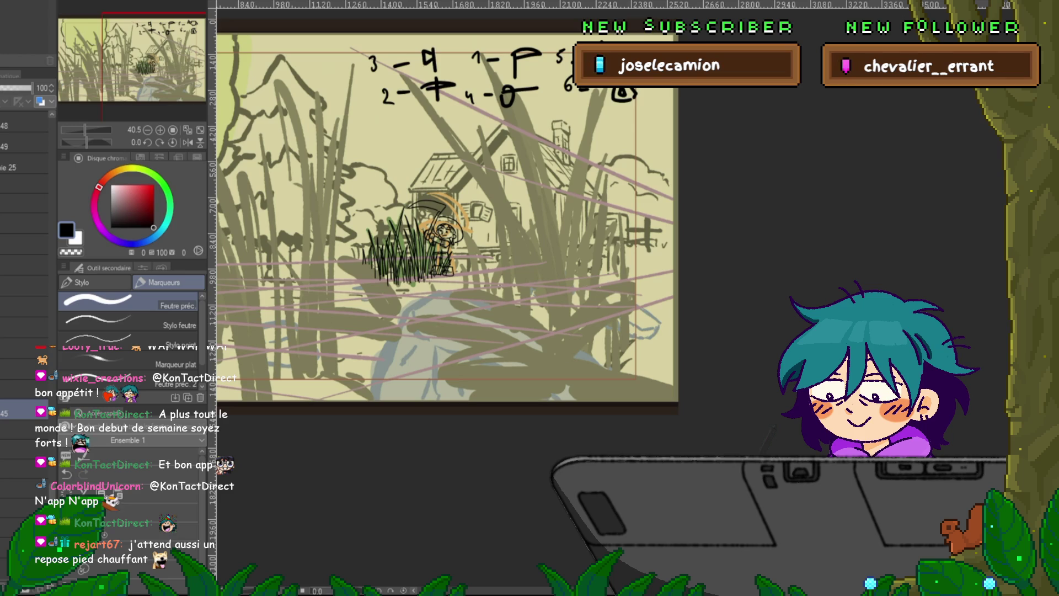
key(ctrl+z)
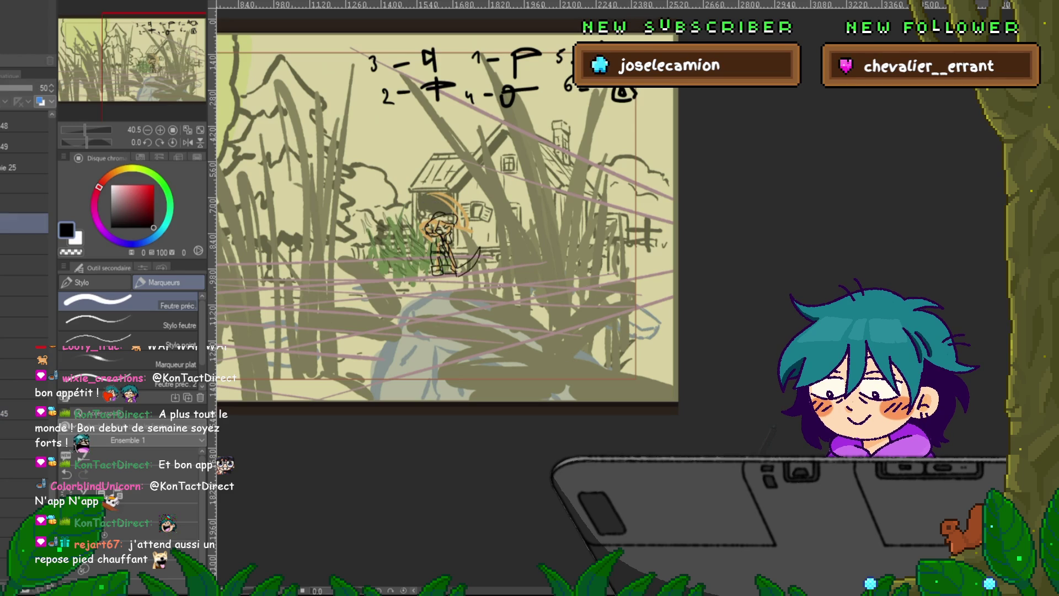
key(ctrl+y)
key(ctrl+z)
key(ctrl+y)
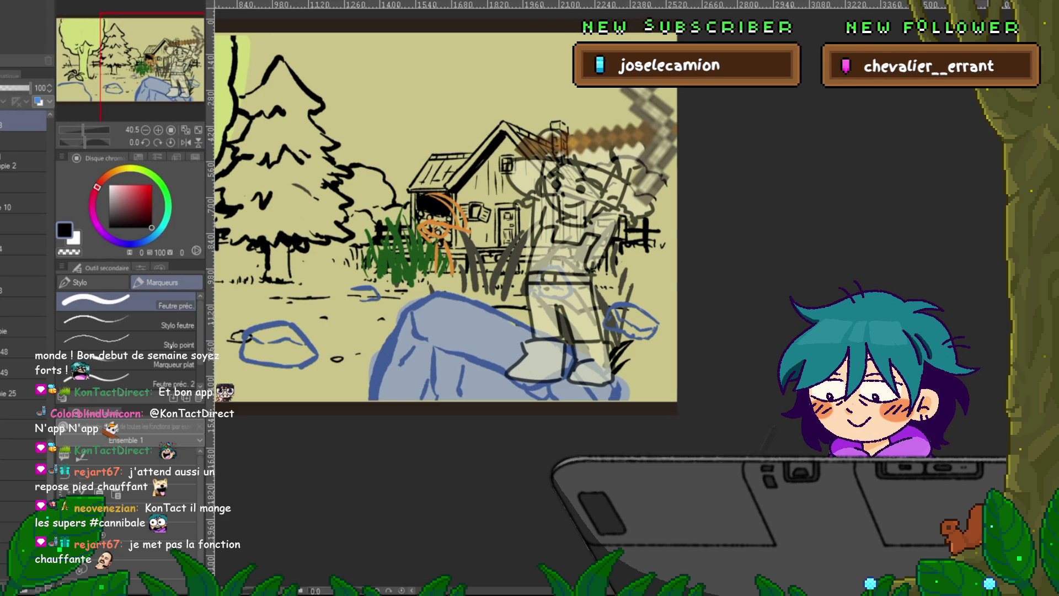
- Return to the tall-grass panel and add an empty layer above the 34% rough layer
scroll(24, 249, down, 5)
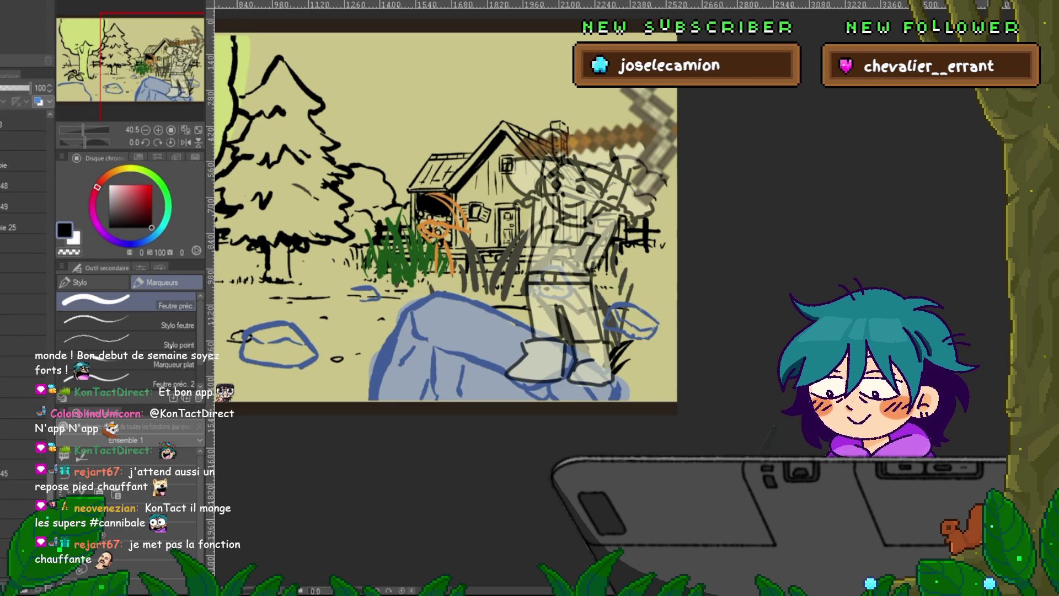
scroll(23, 249, up, 5)
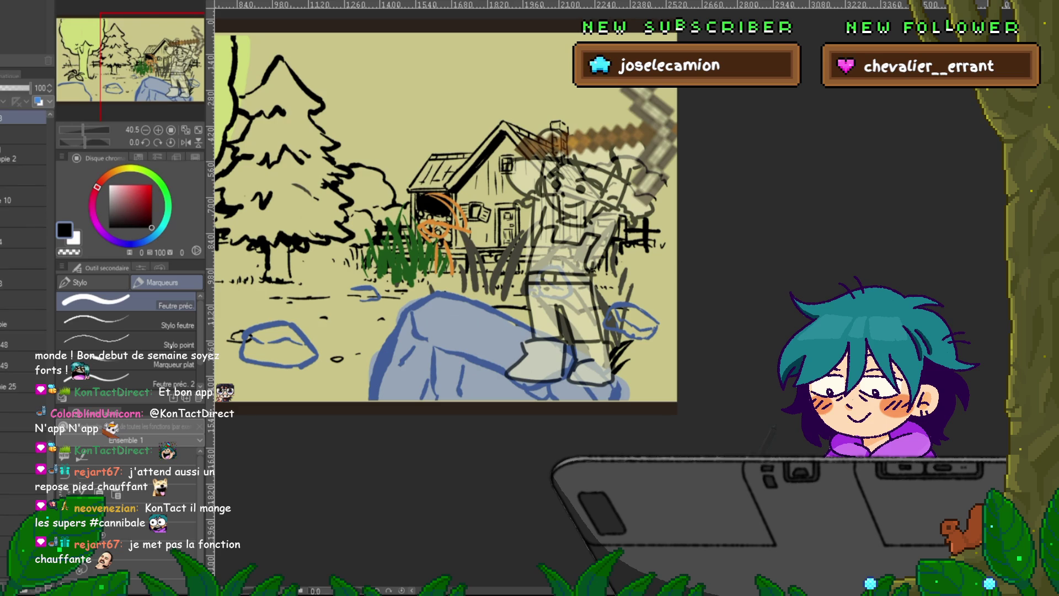
click(23, 365)
click(24, 300)
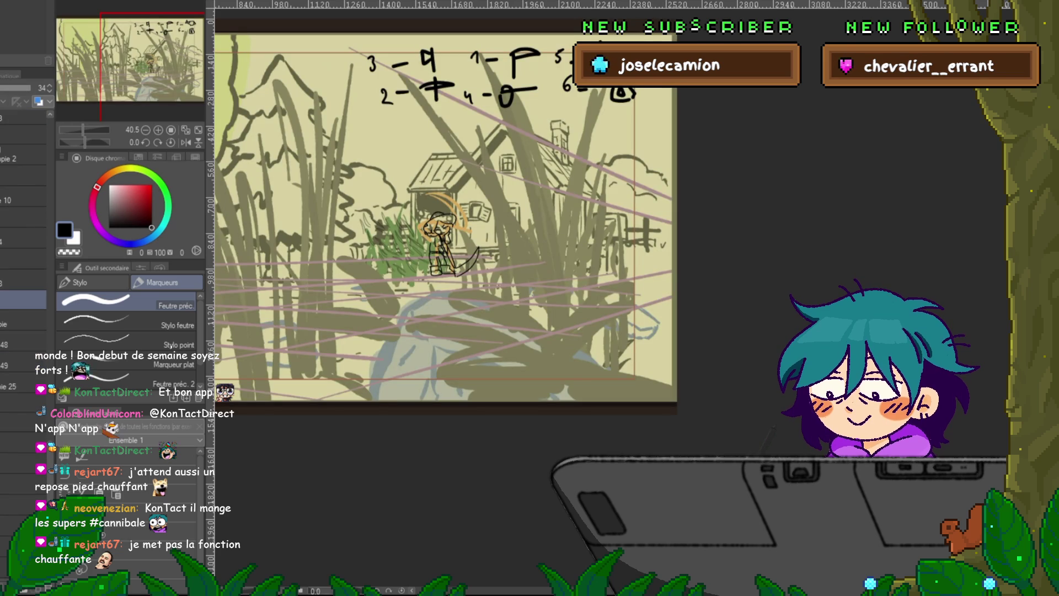
key(ctrl+shift+n)
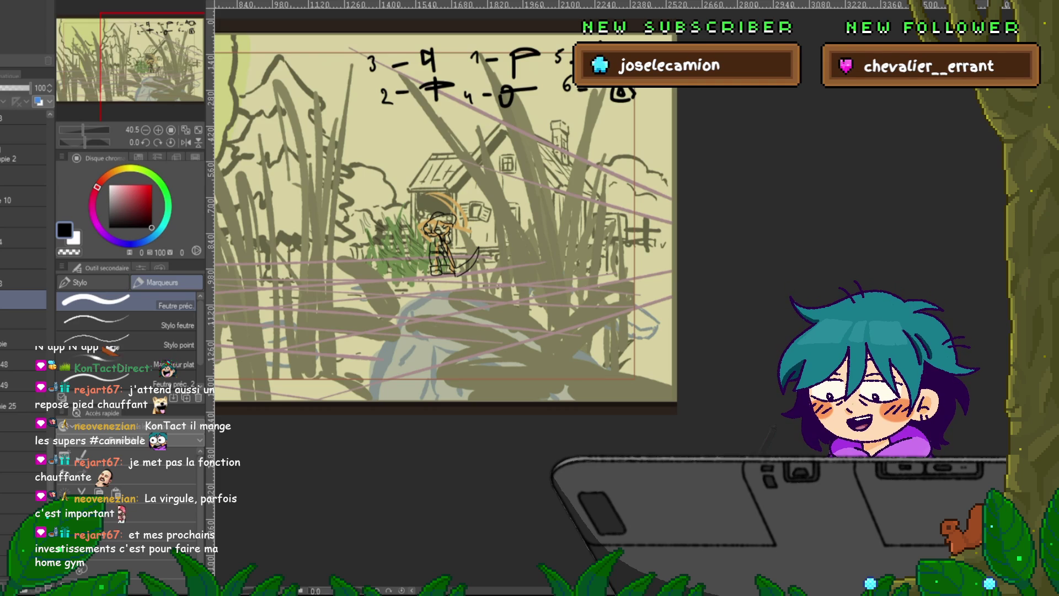
- Check the character sketch and the 30% rough layer by toggling their visibility
click(22, 340)
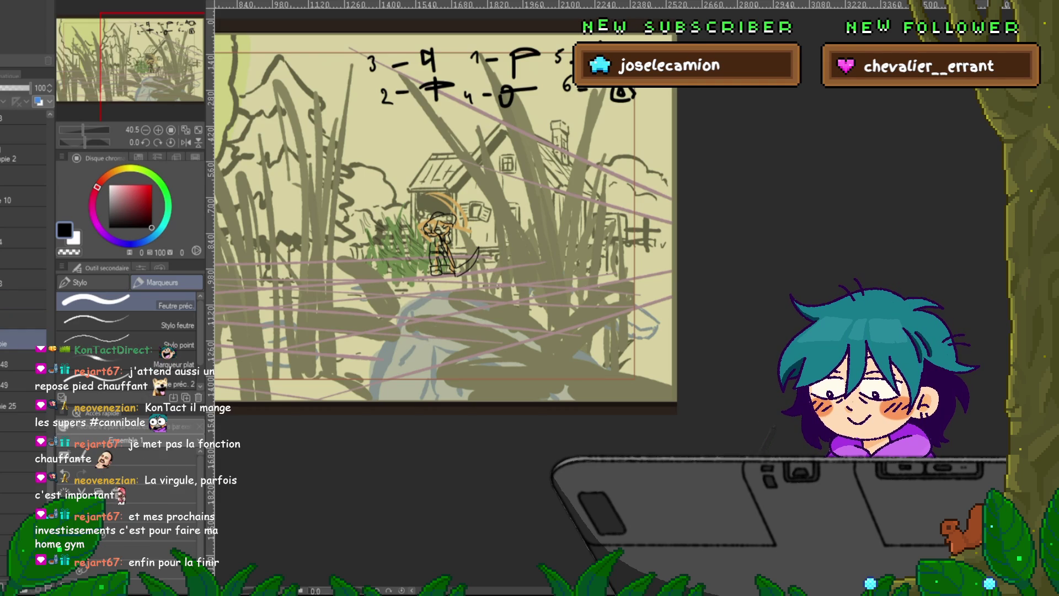
click(23, 264)
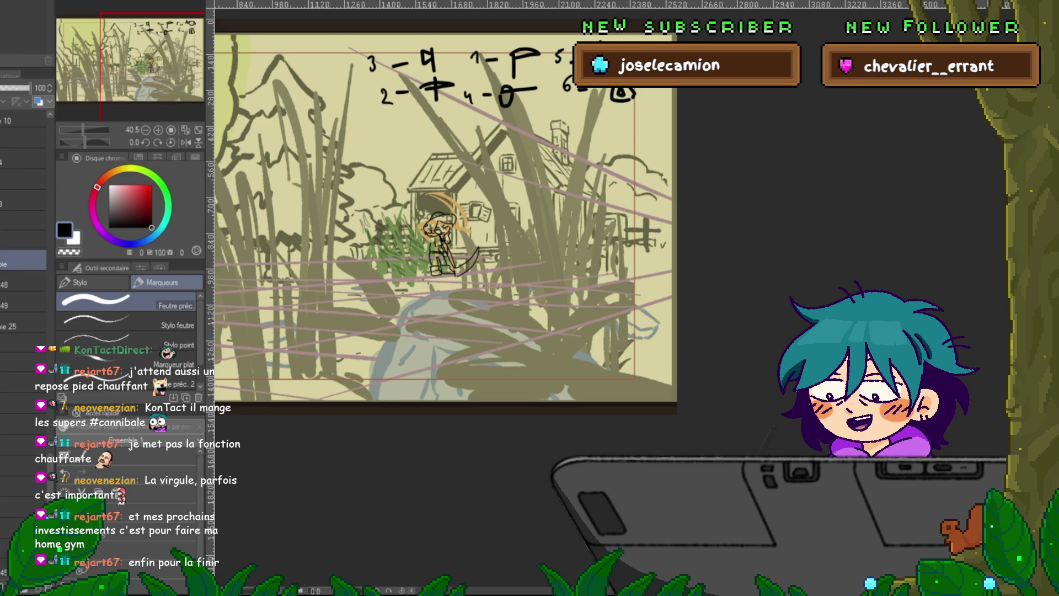
click(23, 220)
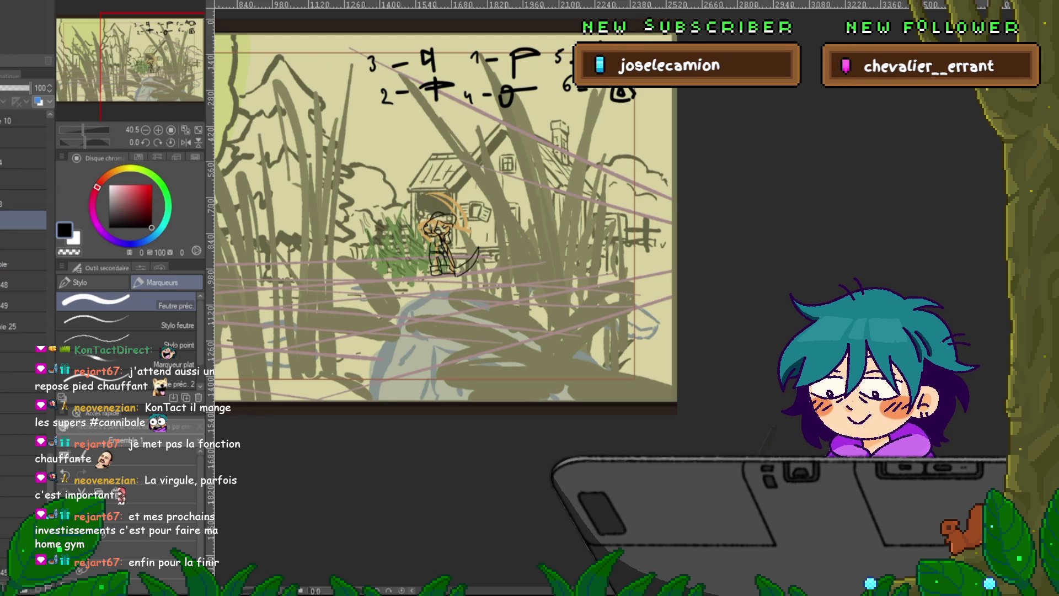
click(23, 261)
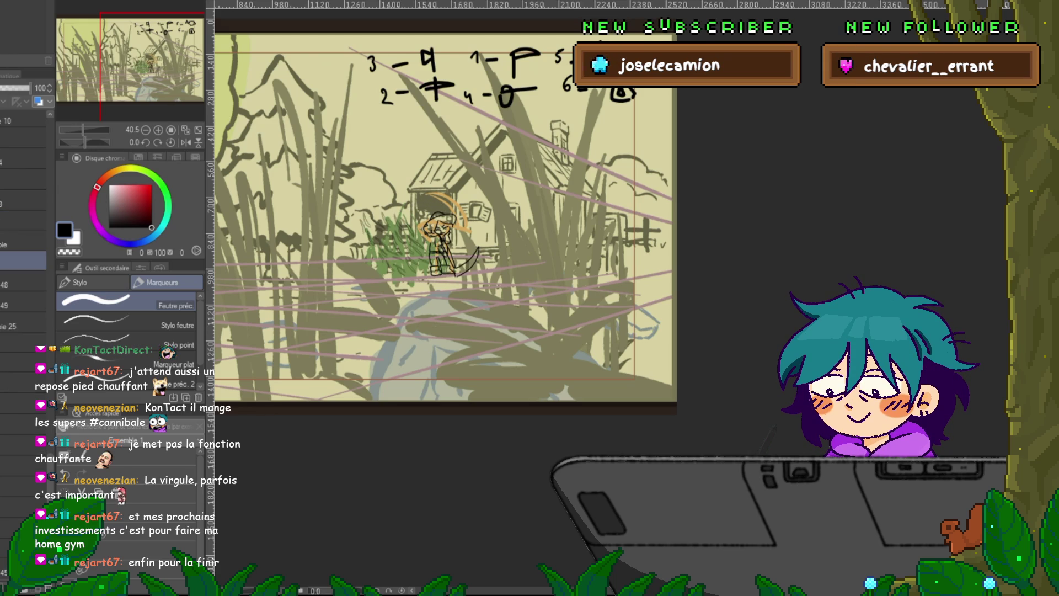
click(5, 261)
click(4, 261)
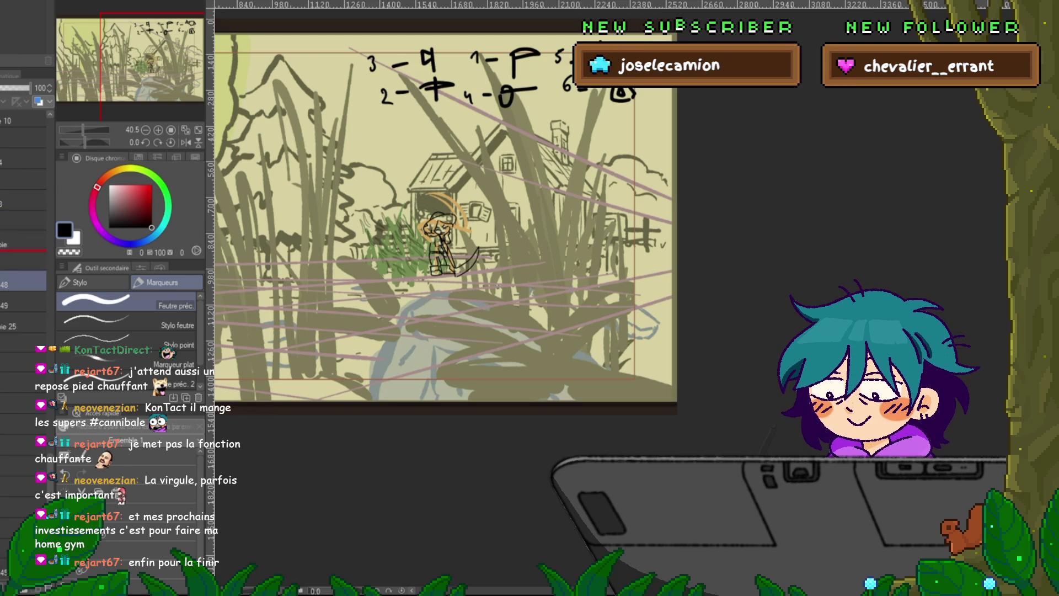
click(23, 302)
click(4, 302)
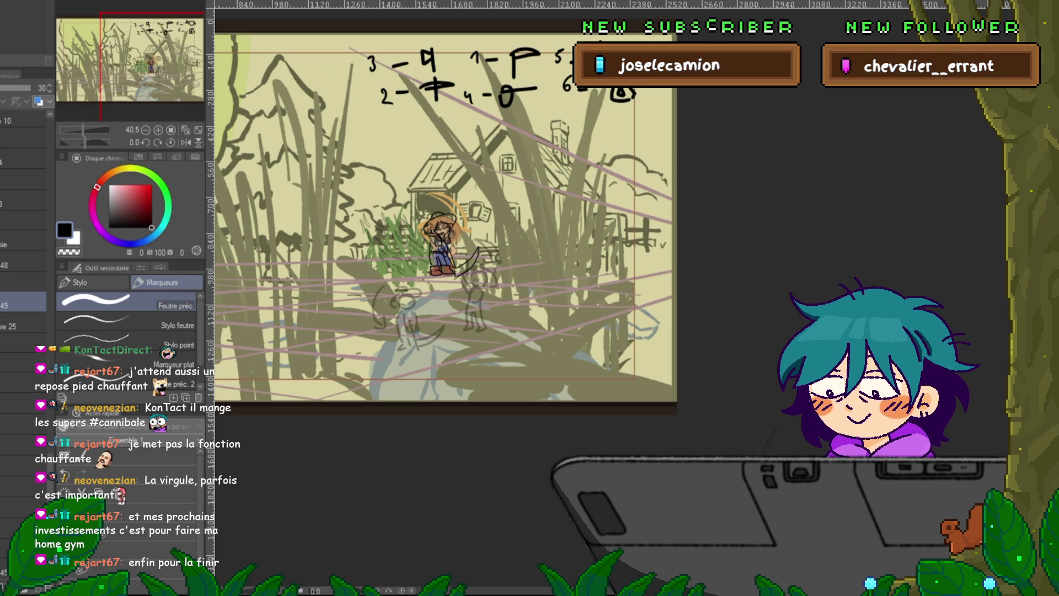
- Select the stick-figure rough layers together and delete them
click(4, 281)
click(3, 281)
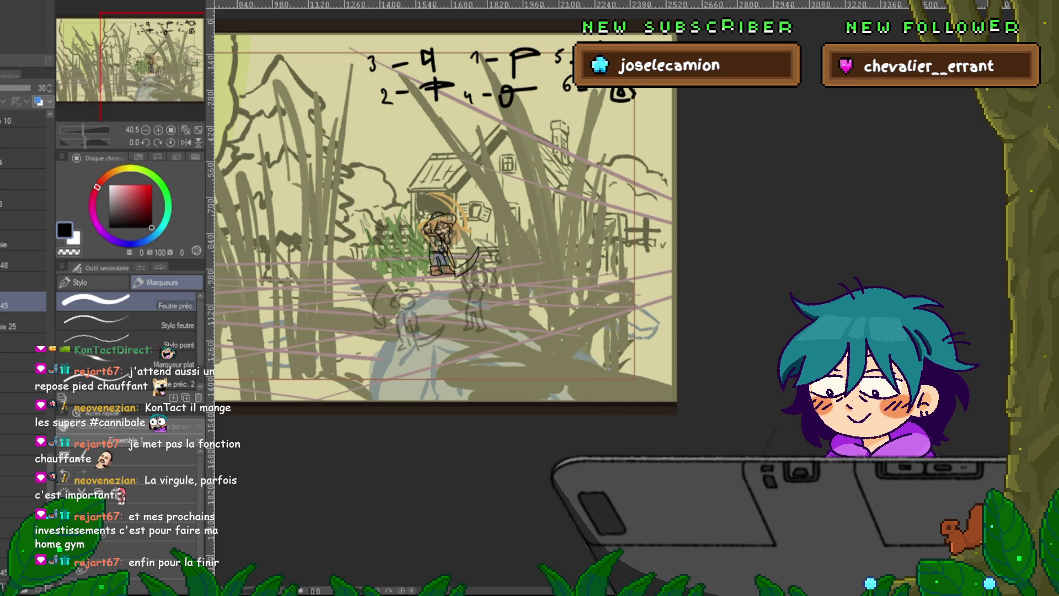
click(23, 363)
shift+click(22, 302)
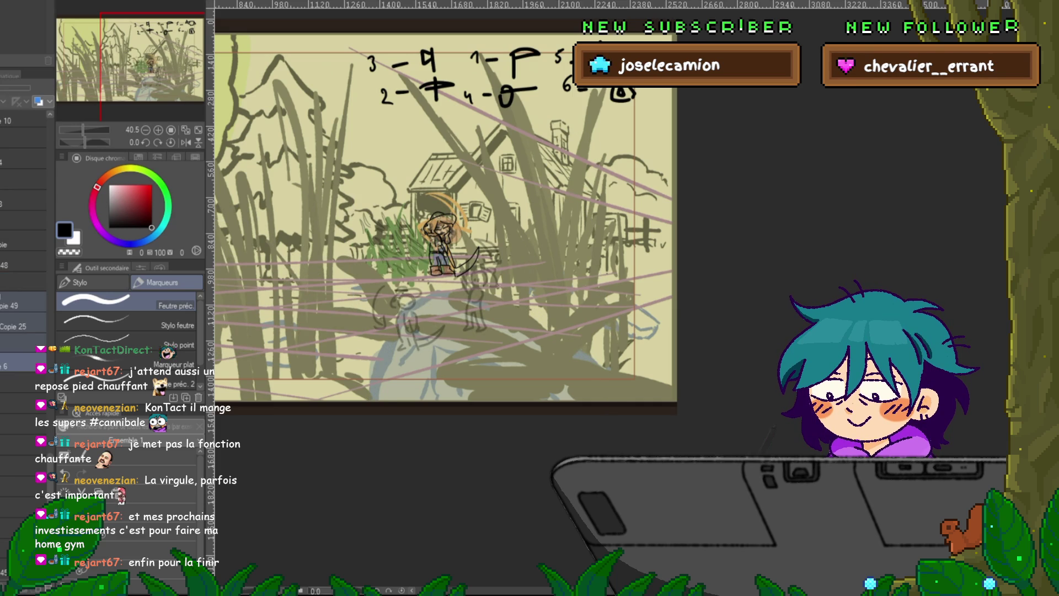
key(Delete)
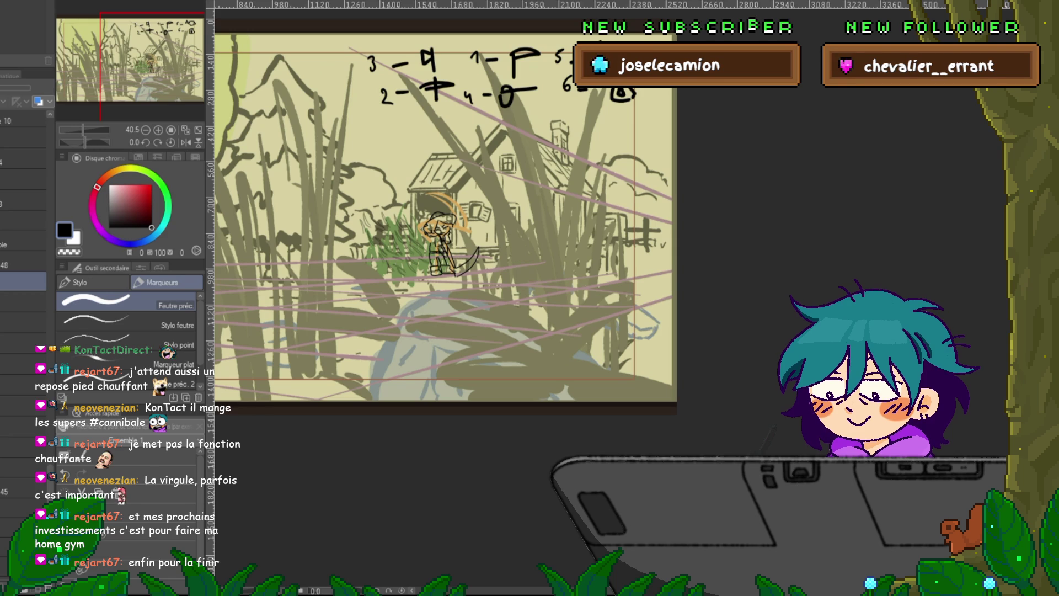
- Hide and reshow the grass-and-house background, then select the 50% opacity sketch layer
click(23, 302)
click(4, 302)
click(4, 302)
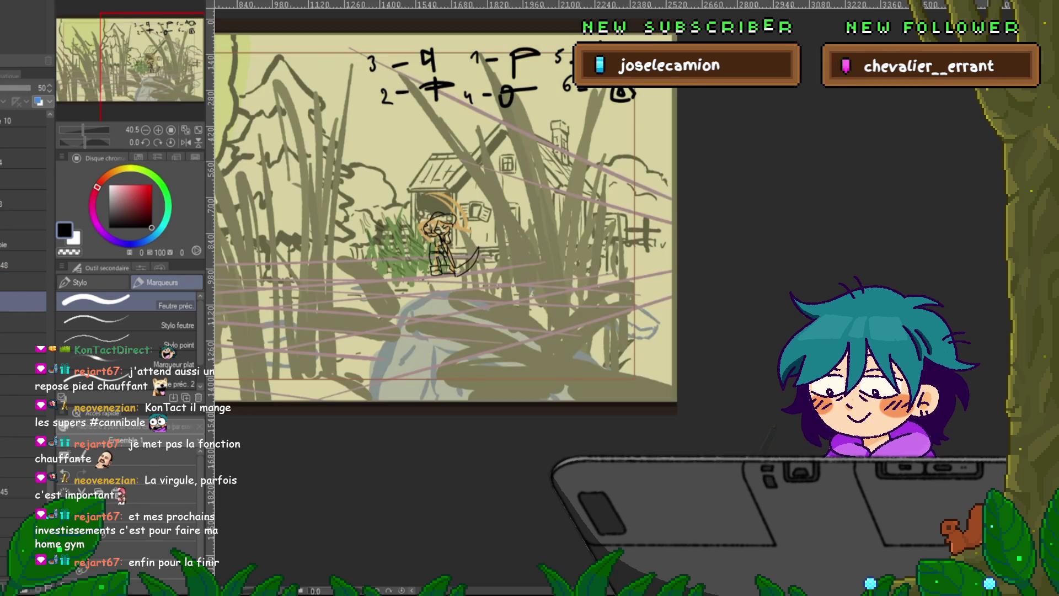
click(23, 324)
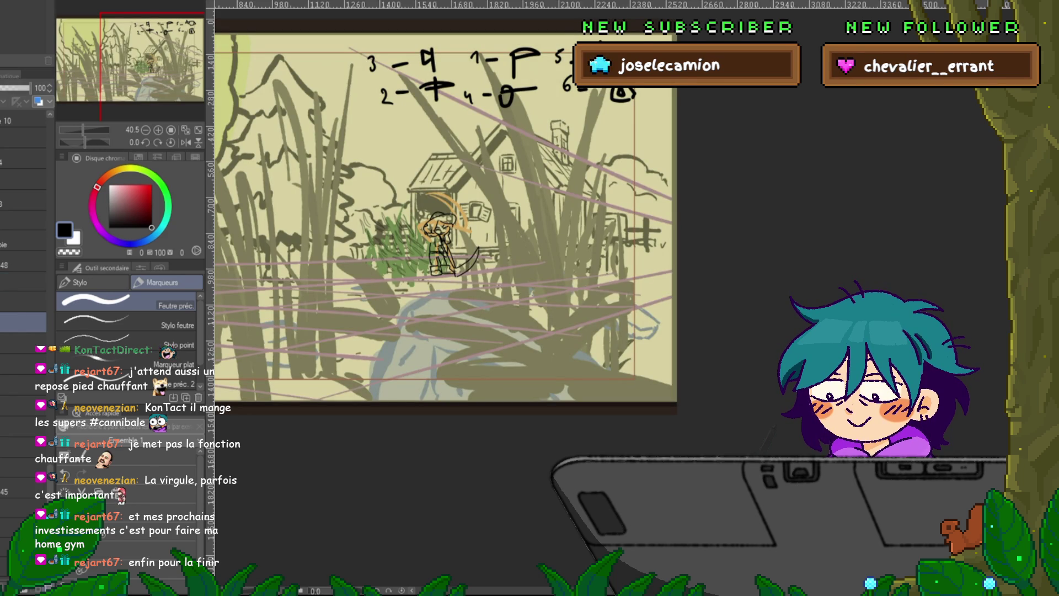
click(23, 302)
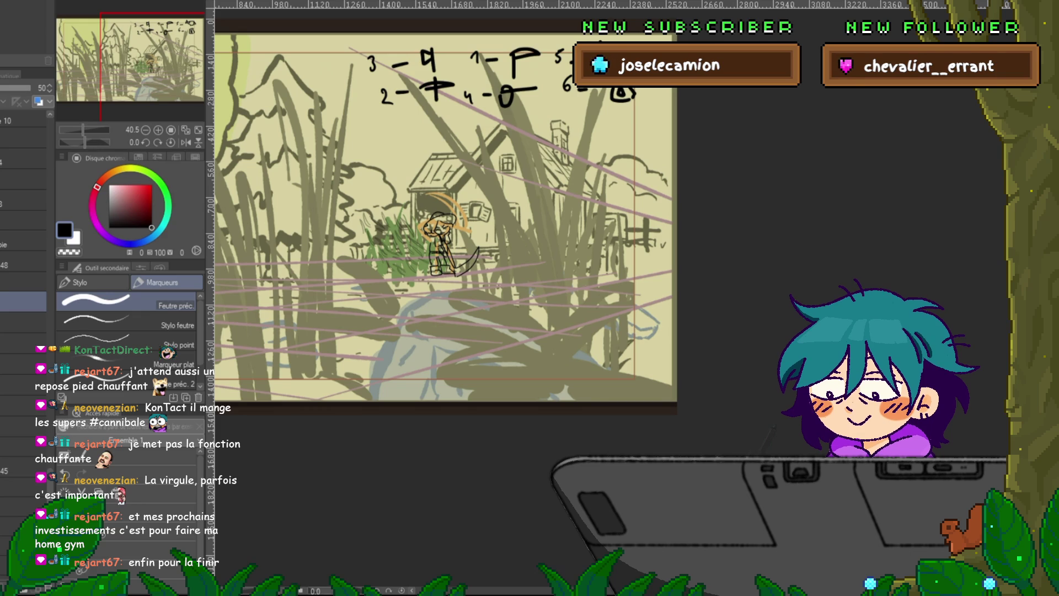
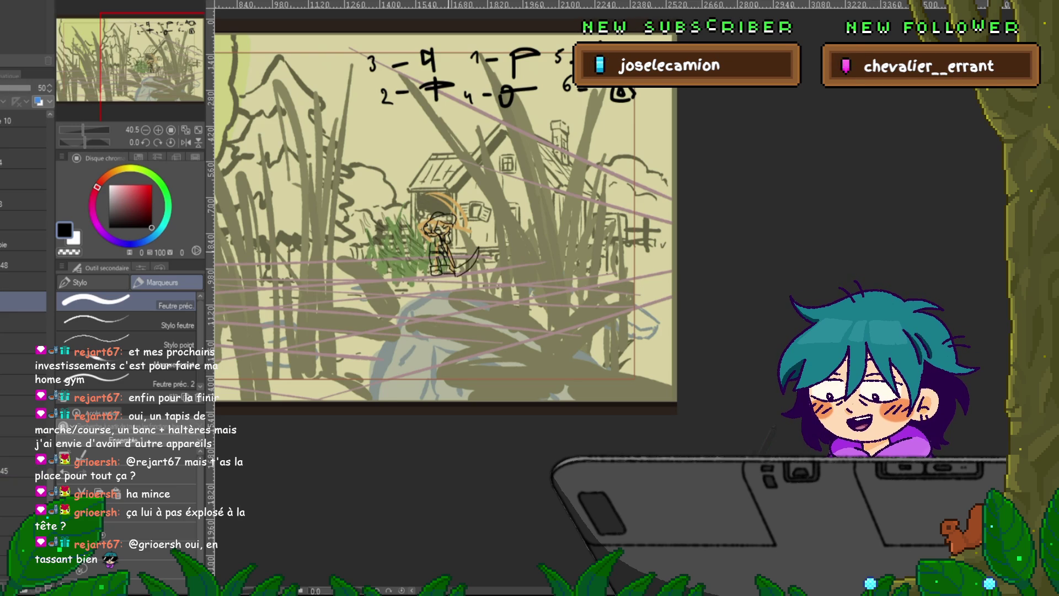
- Compare the two character sketch versions and toggle the black lineart's visibility
scroll(433, 231, up, 2)
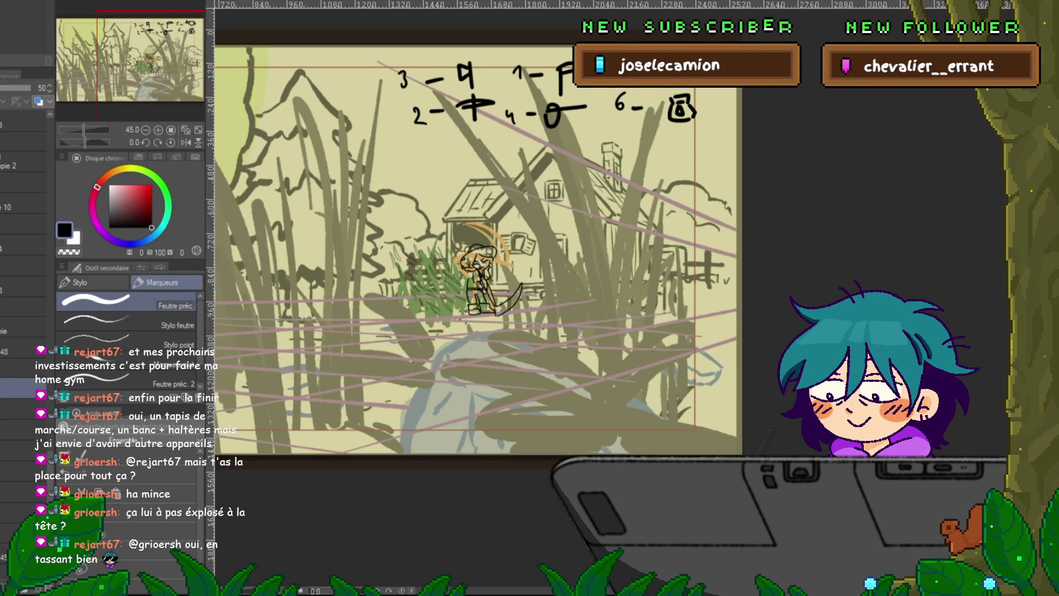
click(22, 408)
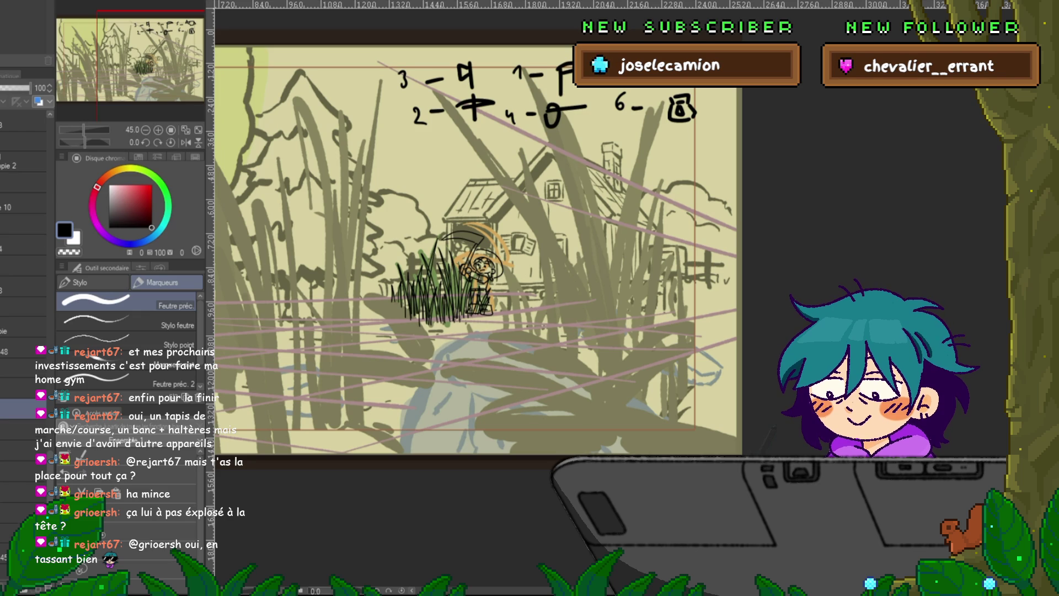
click(17, 447)
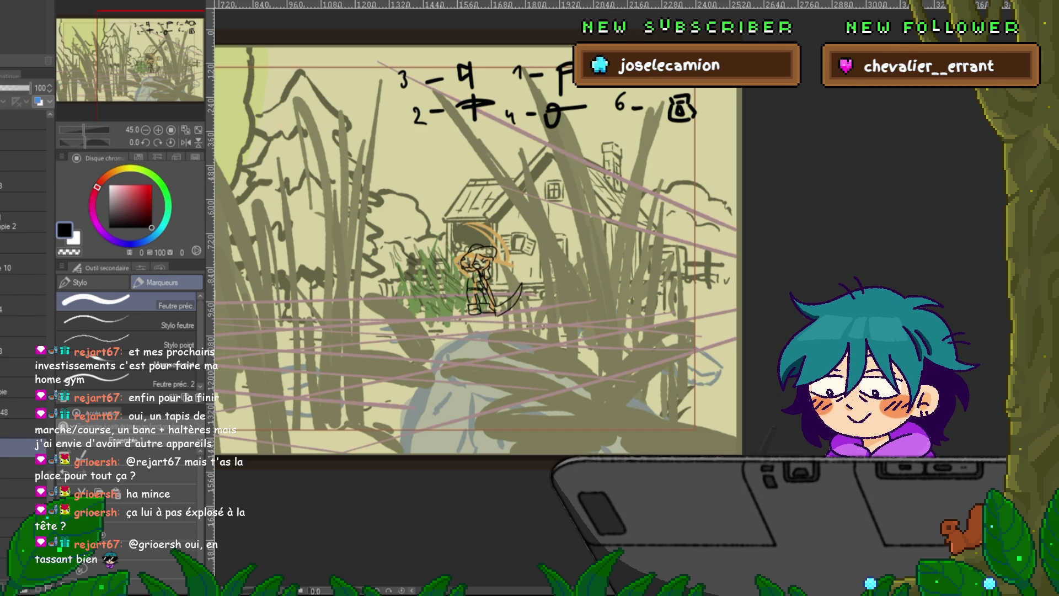
click(22, 408)
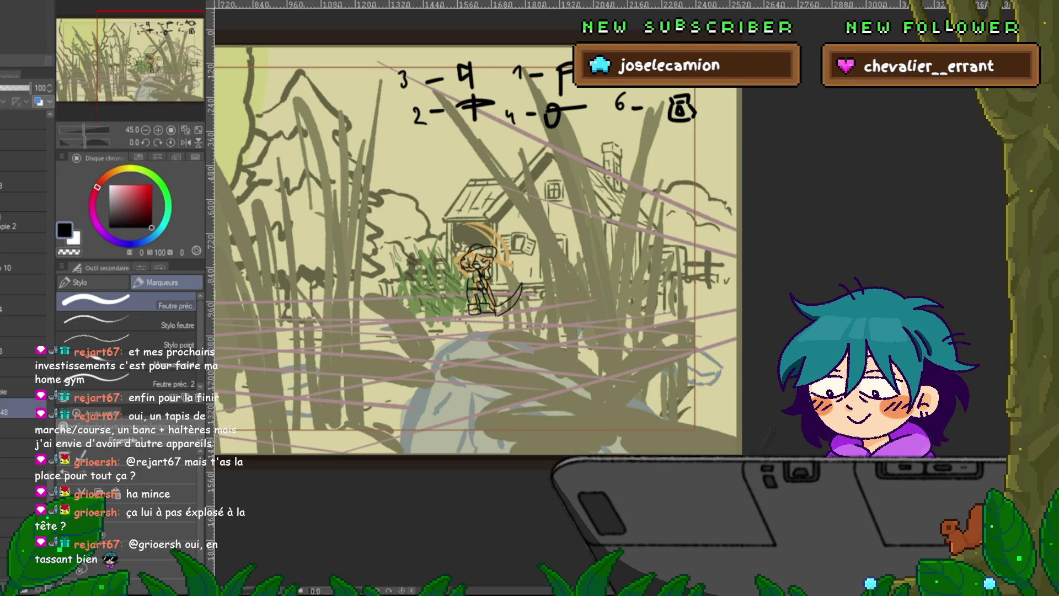
click(16, 88)
click(17, 88)
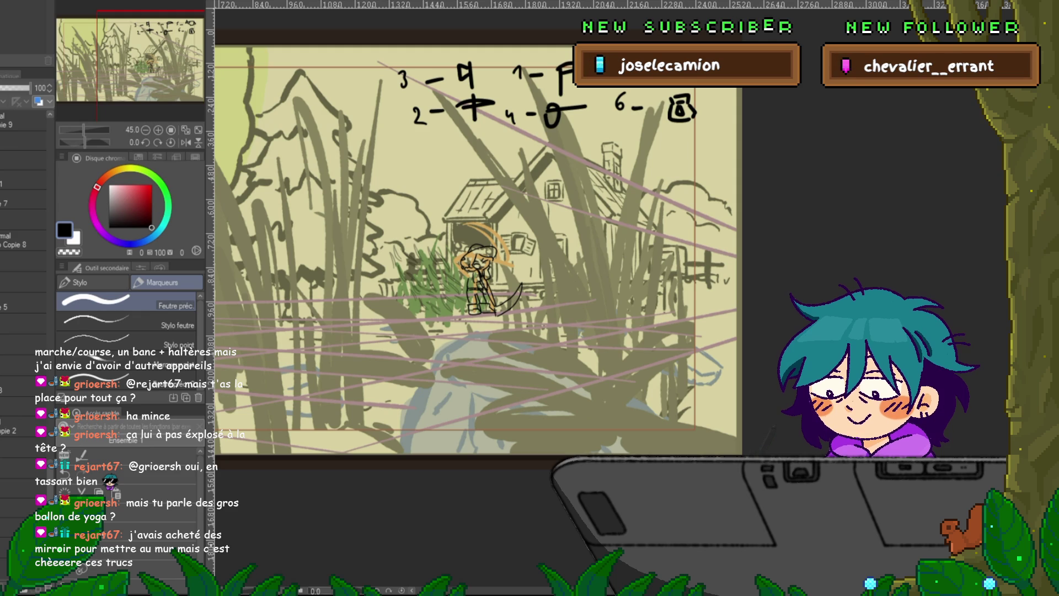
- Show the inked pickaxe-girl scene and add an empty layer above Copie 2
click(17, 386)
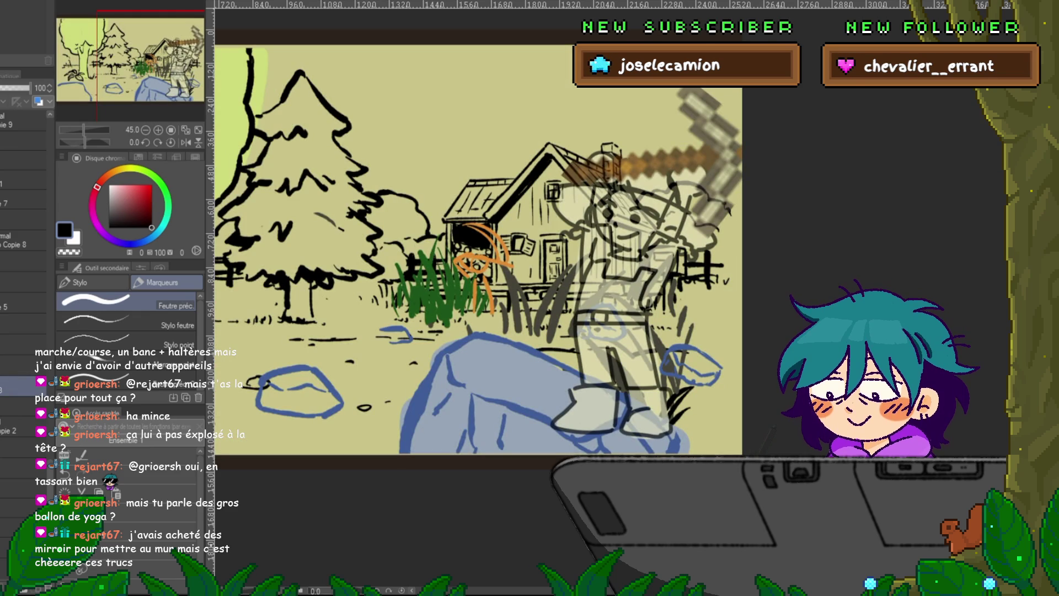
click(17, 406)
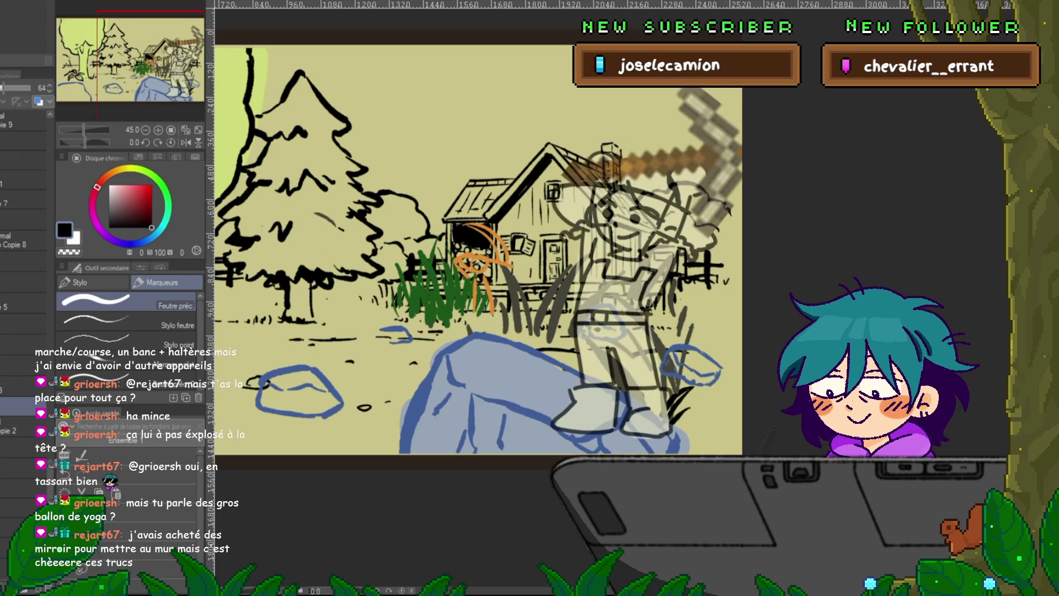
click(17, 426)
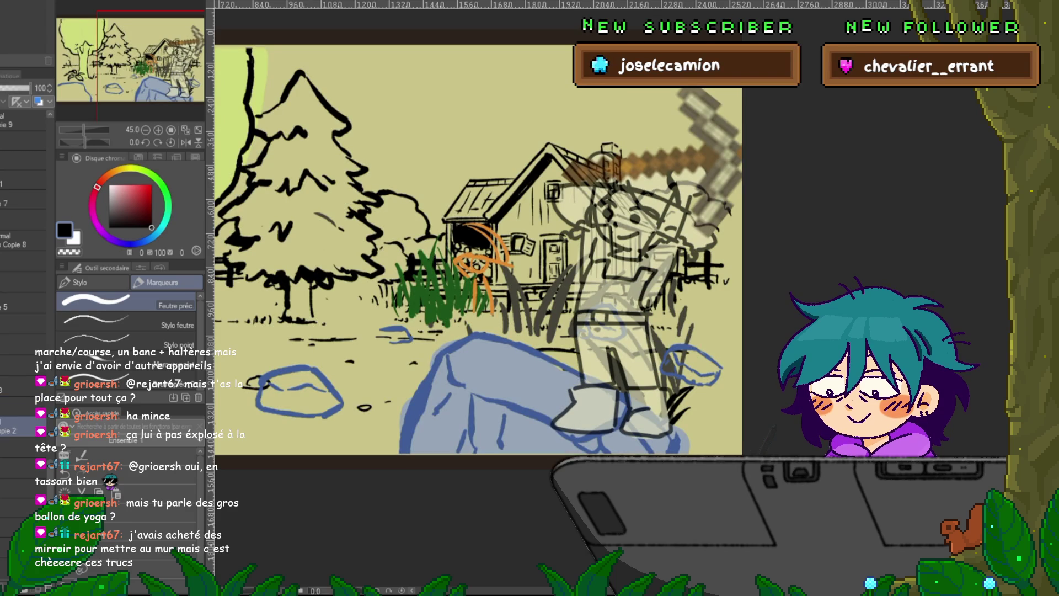
key(ctrl+shift+n)
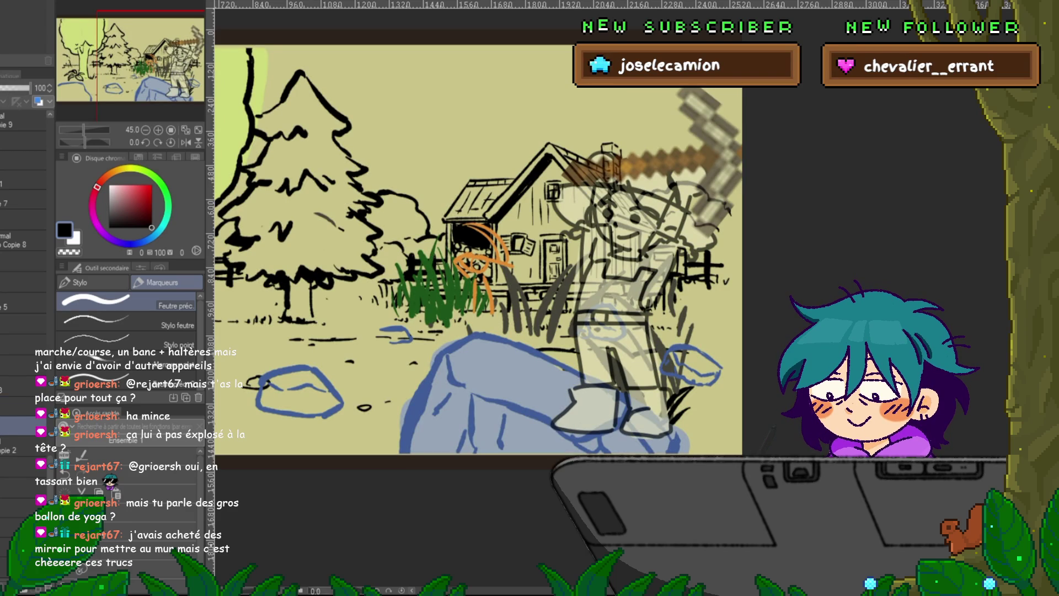
click(16, 446)
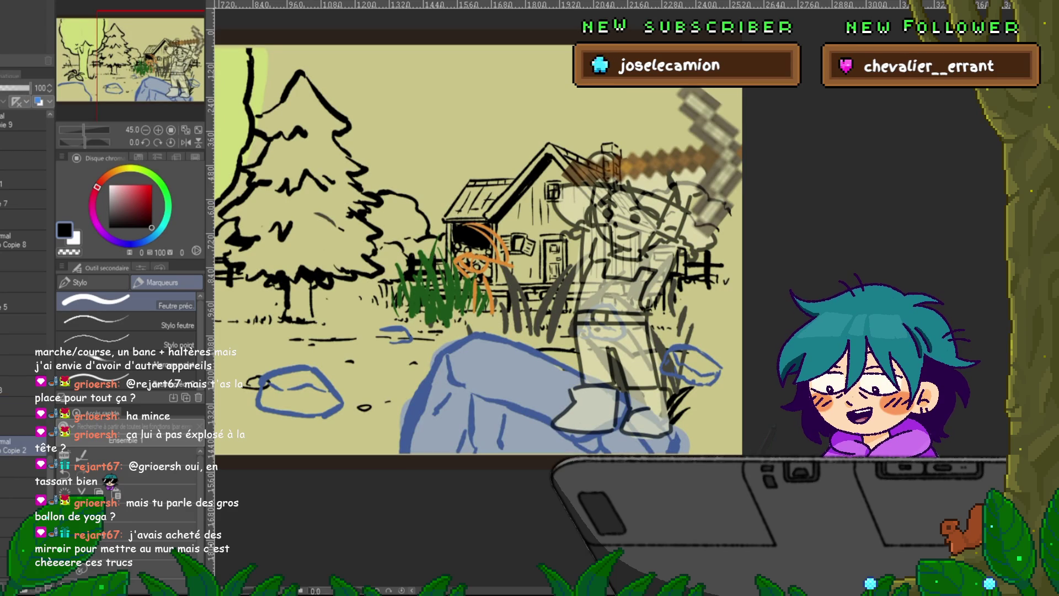
click(22, 426)
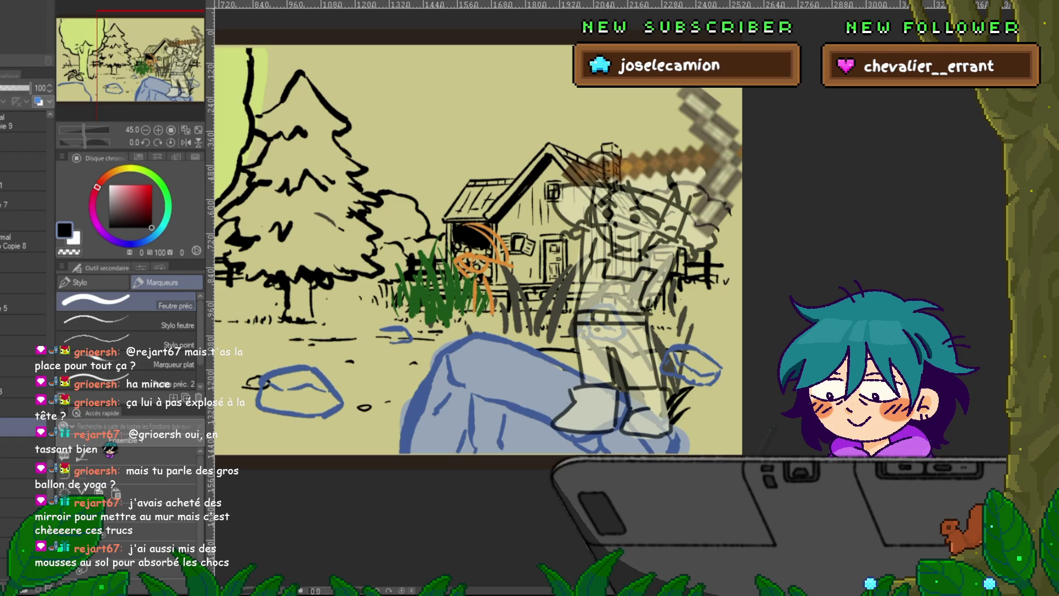
- Hide the rough sketch layer at 64 opacity to reveal the clean lineart
click(24, 325)
scroll(24, 248, up, 3)
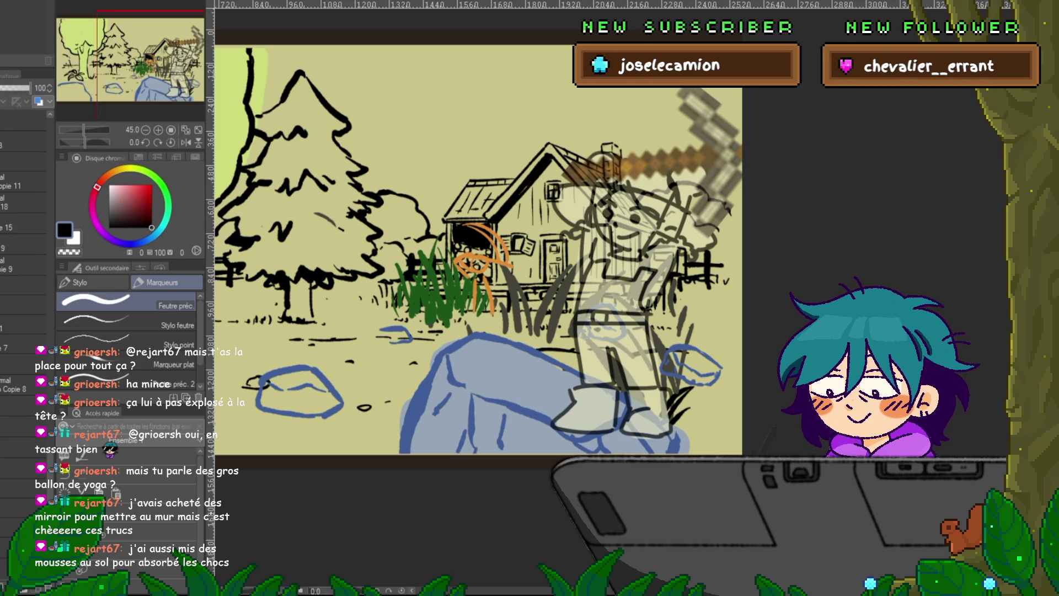
click(22, 468)
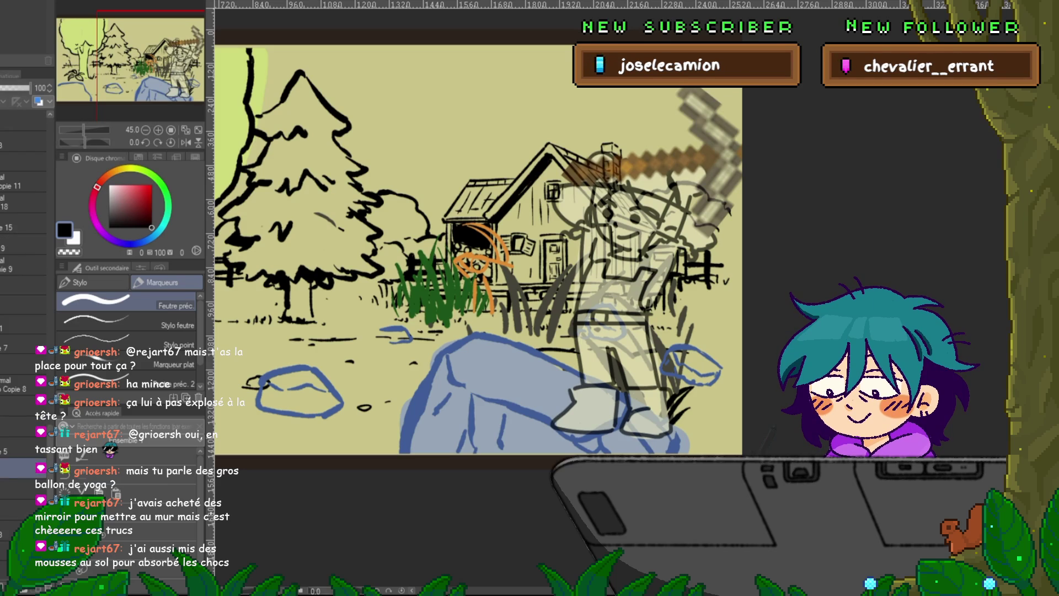
scroll(23, 275, down, 3)
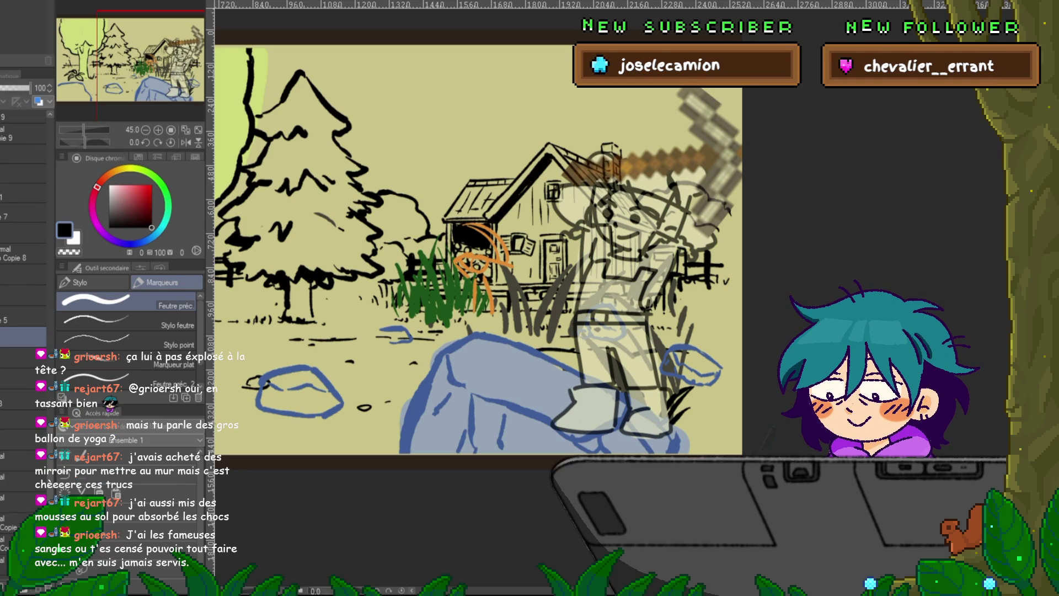
scroll(23, 248, down, 4)
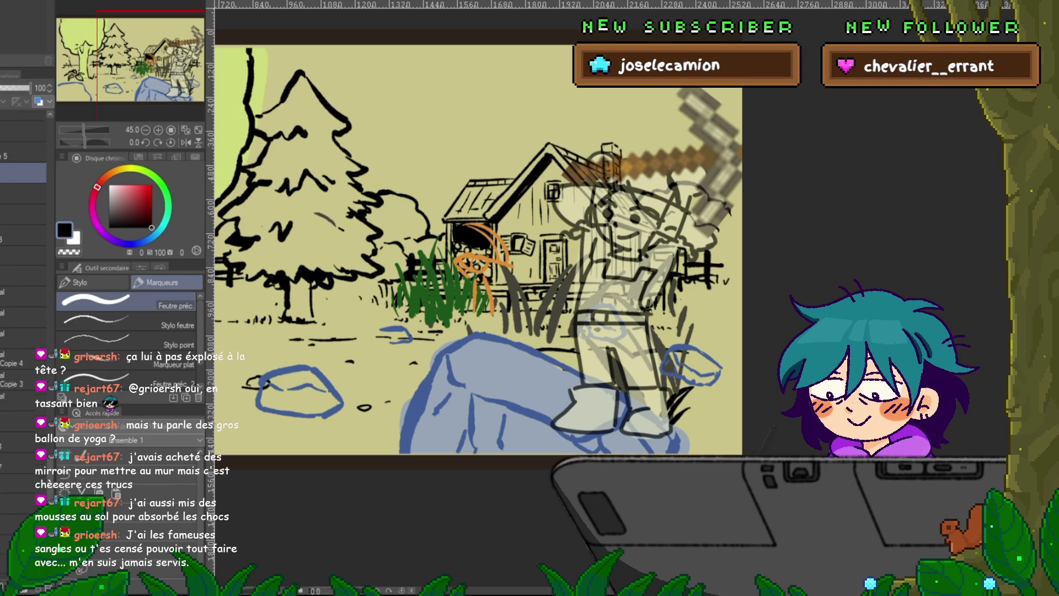
scroll(23, 248, up, 1)
click(22, 288)
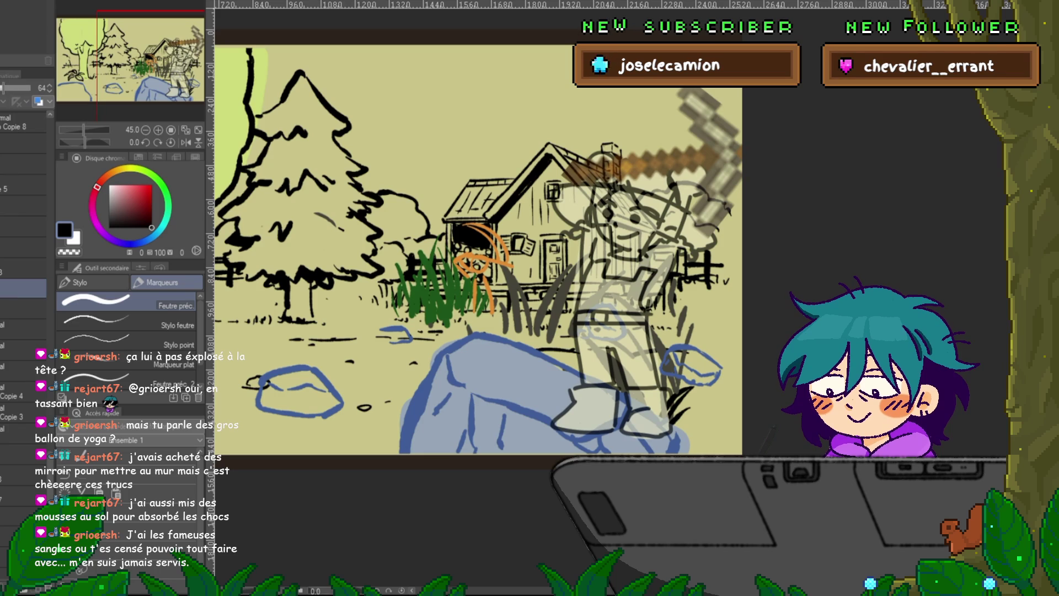
click(22, 309)
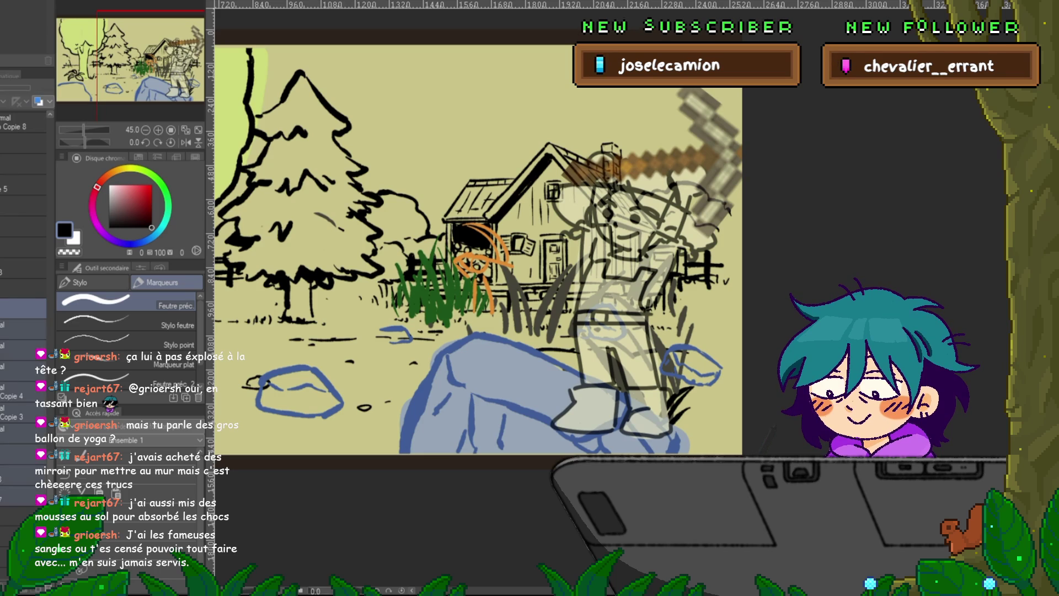
click(22, 288)
click(22, 496)
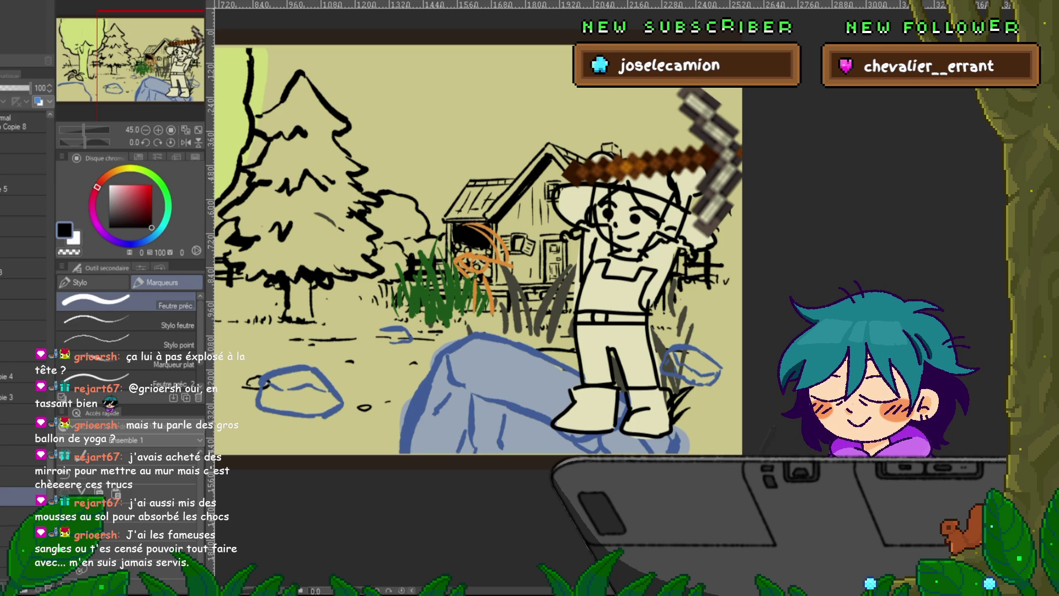
click(23, 311)
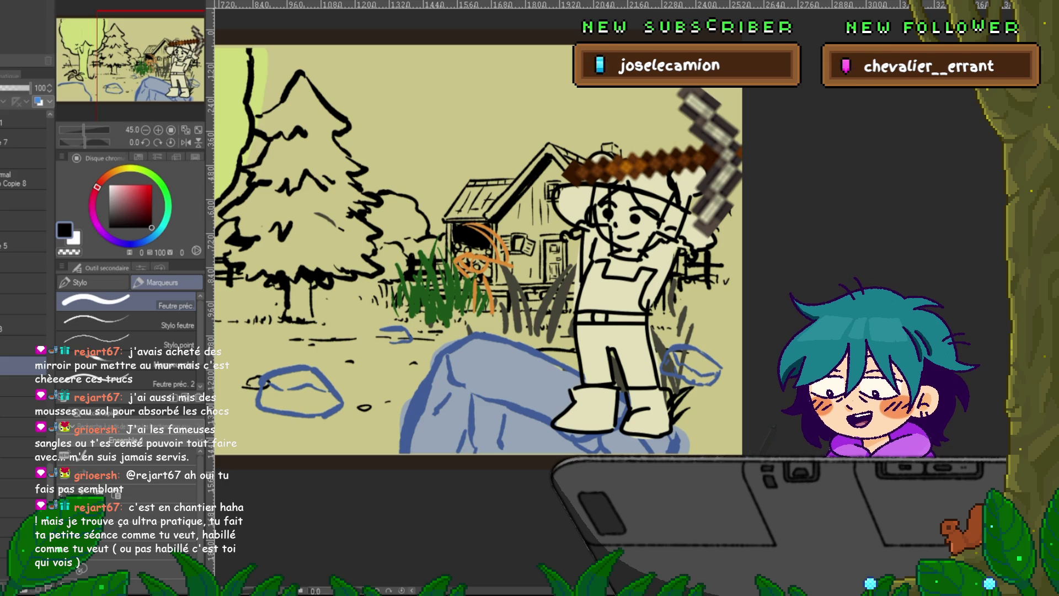
drag(475, 249, 464, 238)
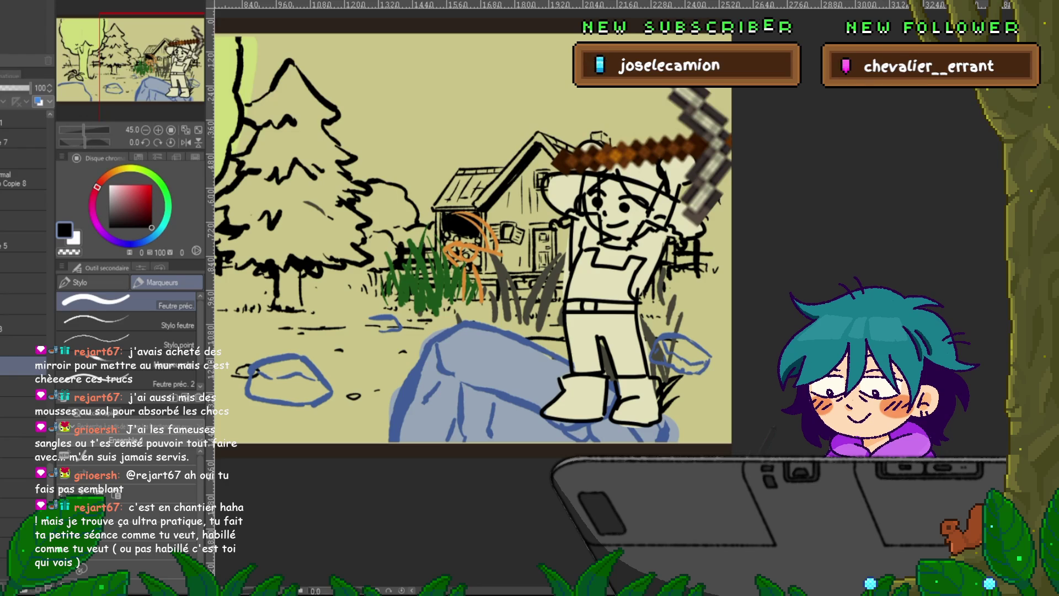
- On the frame without the girl, lasso around the big blue boulder
key(ctrl+z)
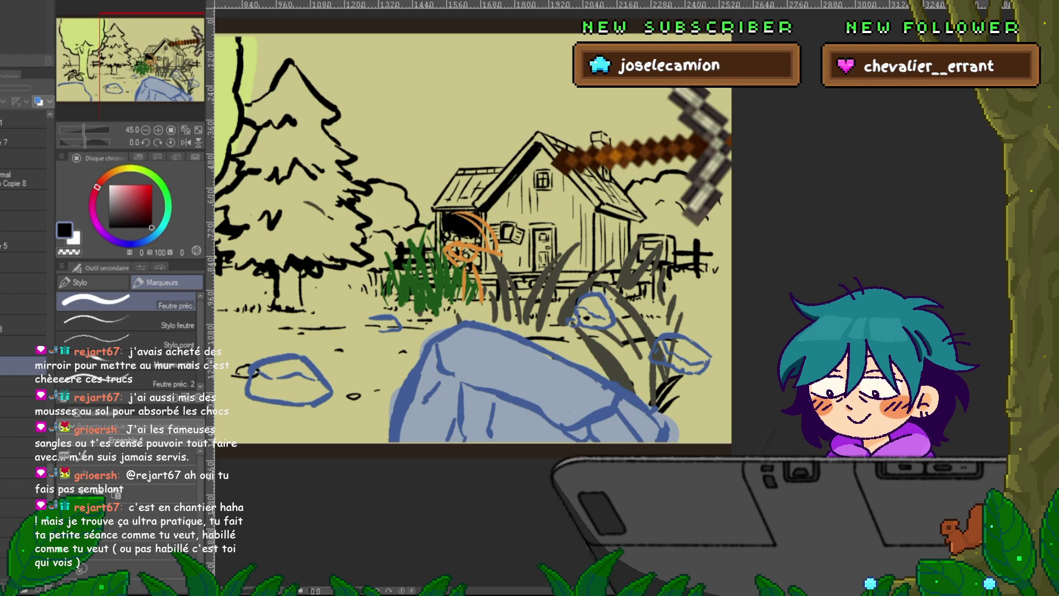
key(m)
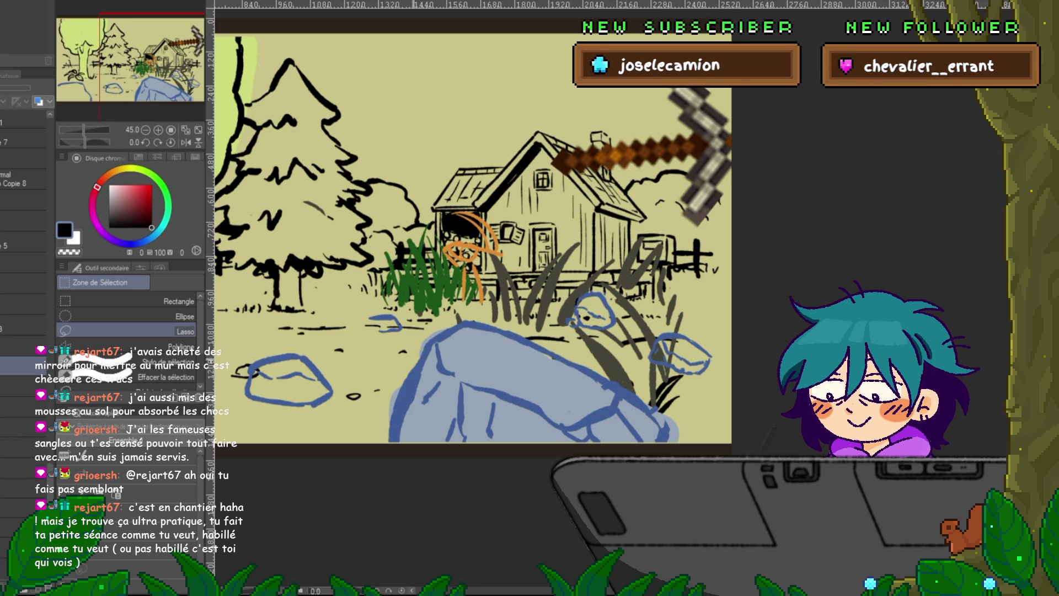
drag(519, 330, 413, 362)
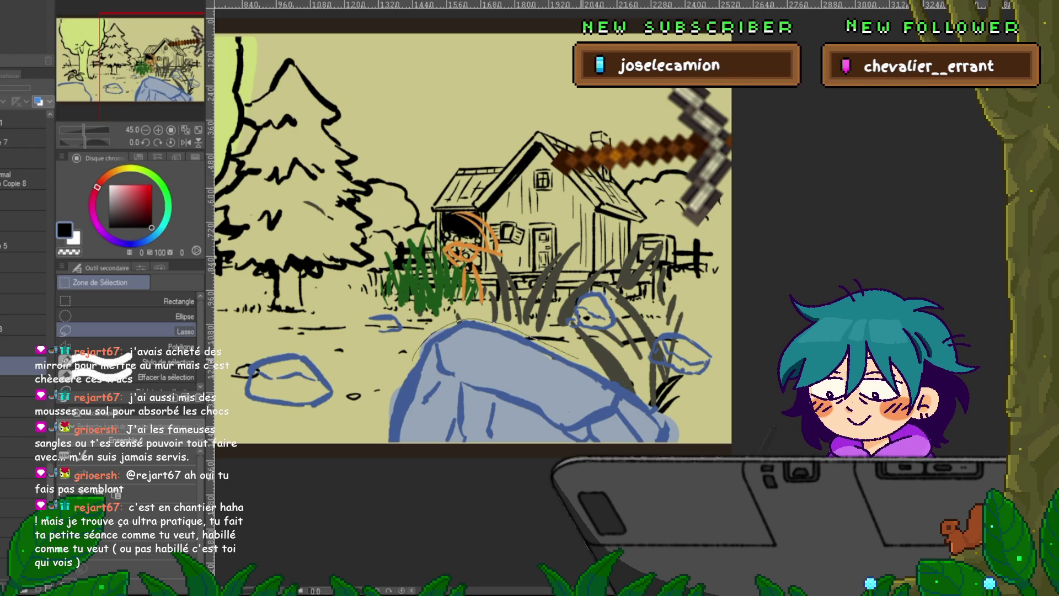
mouse_move(579, 360)
mouse_down()
mouse_move(656, 408)
mouse_move(677, 455)
mouse_up()
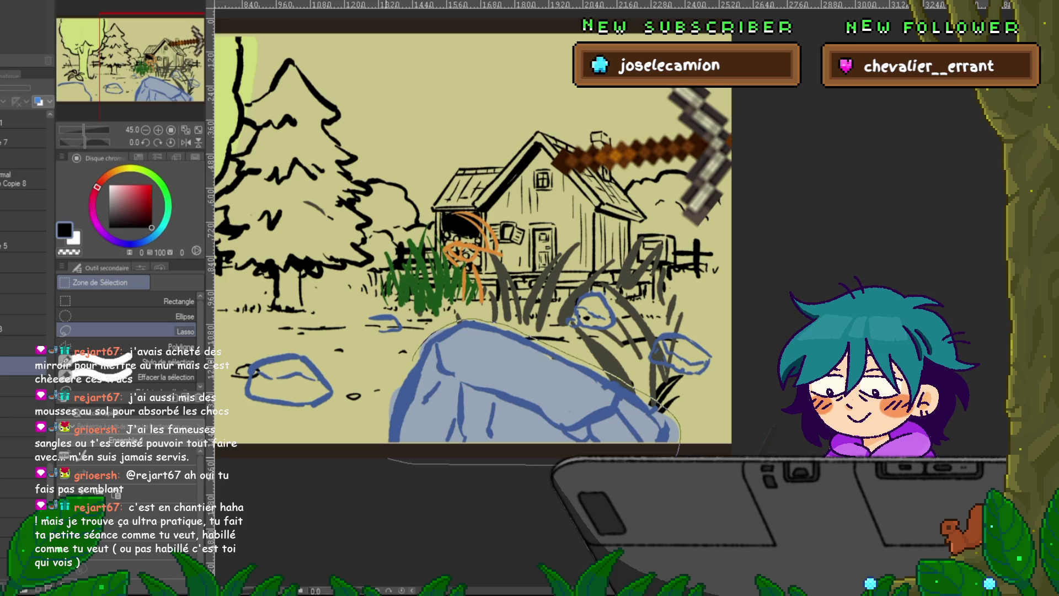
mouse_move(388, 458)
mouse_down()
mouse_move(383, 392)
mouse_move(417, 356)
mouse_up()
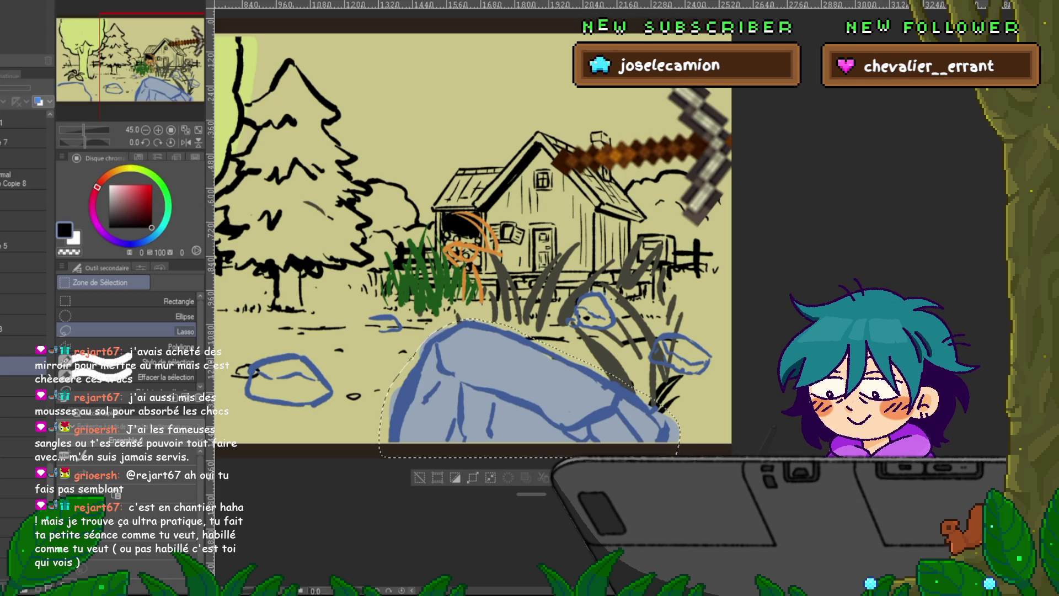
- Copy the boulder onto a new layer and move that layer higher in the stack
click(22, 427)
key(ctrl+c)
key(ctrl+v)
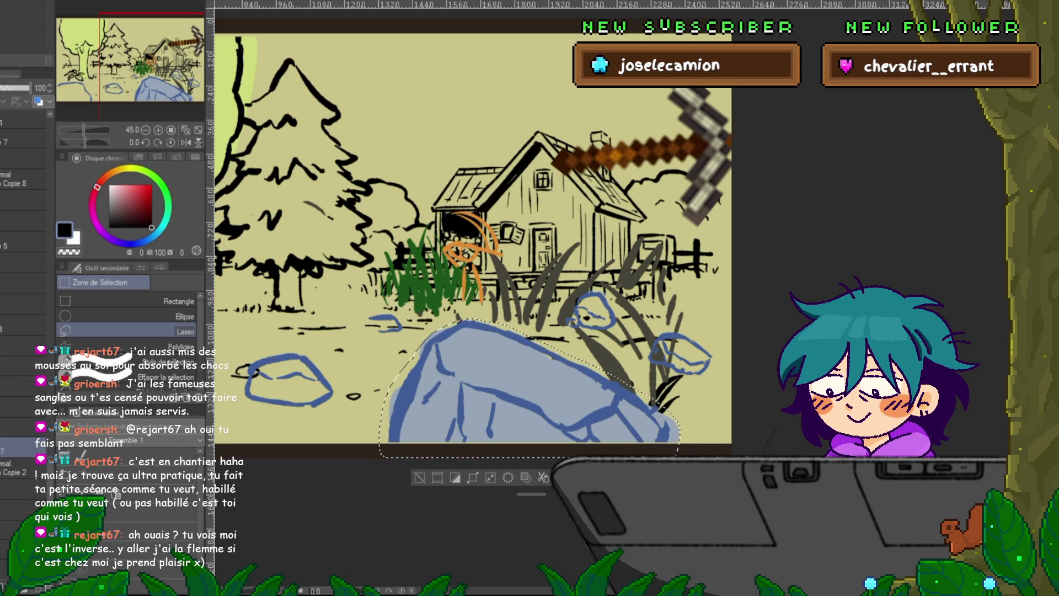
drag(22, 448, 22, 251)
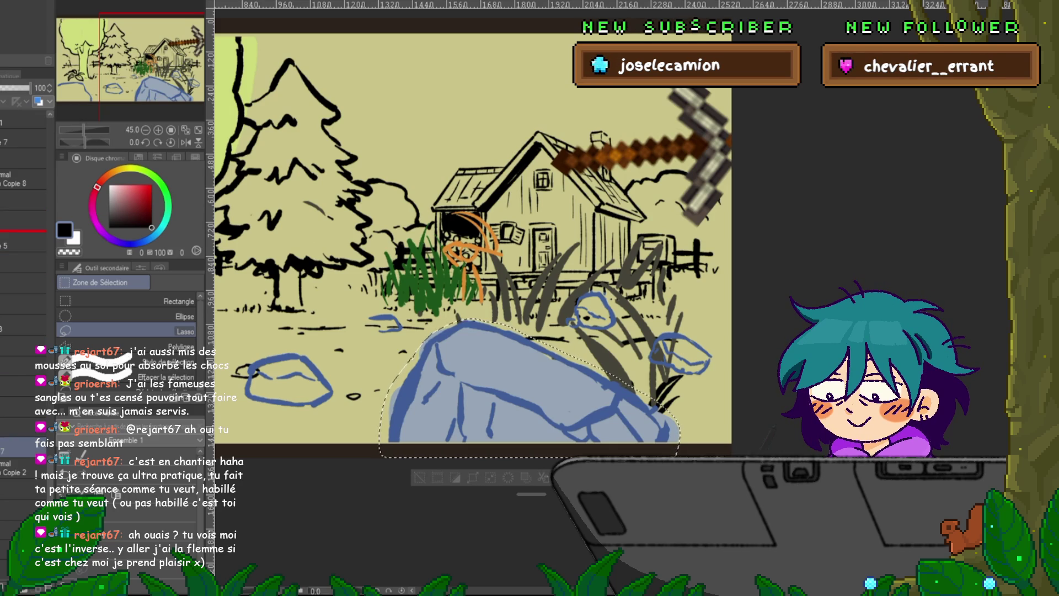
drag(22, 232, 22, 237)
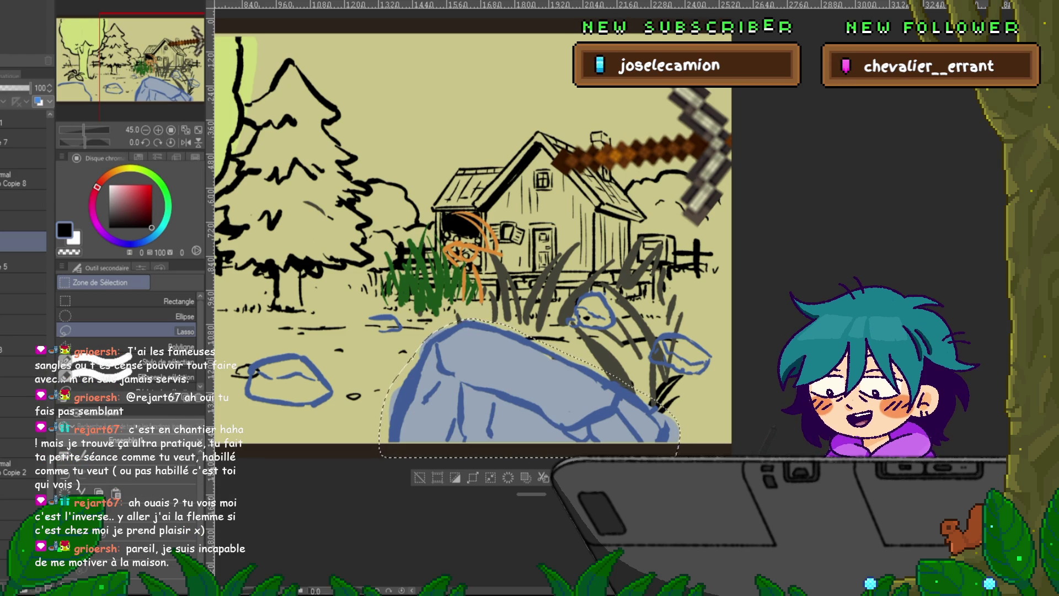
- Deselect the boulder, go to the girl's frame, and play the pickaxe swing animation
key(ctrl+d)
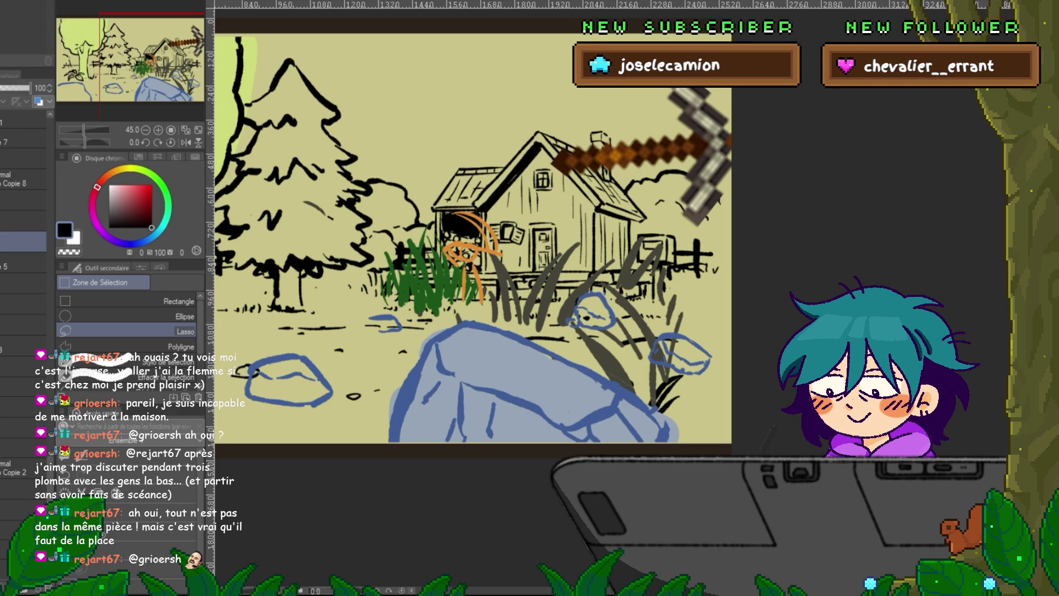
key(ctrl+z)
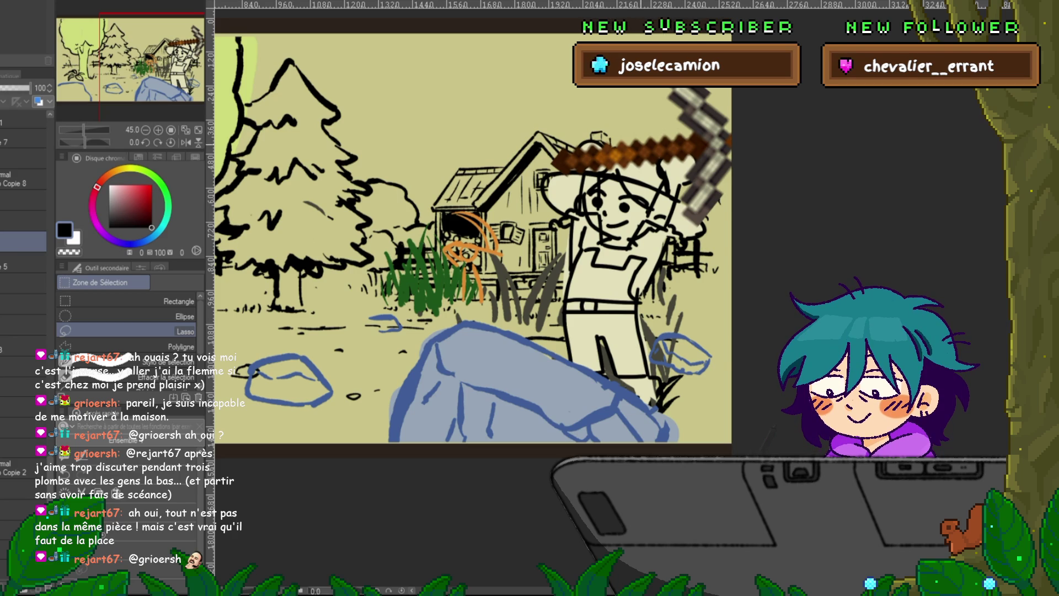
key(space)
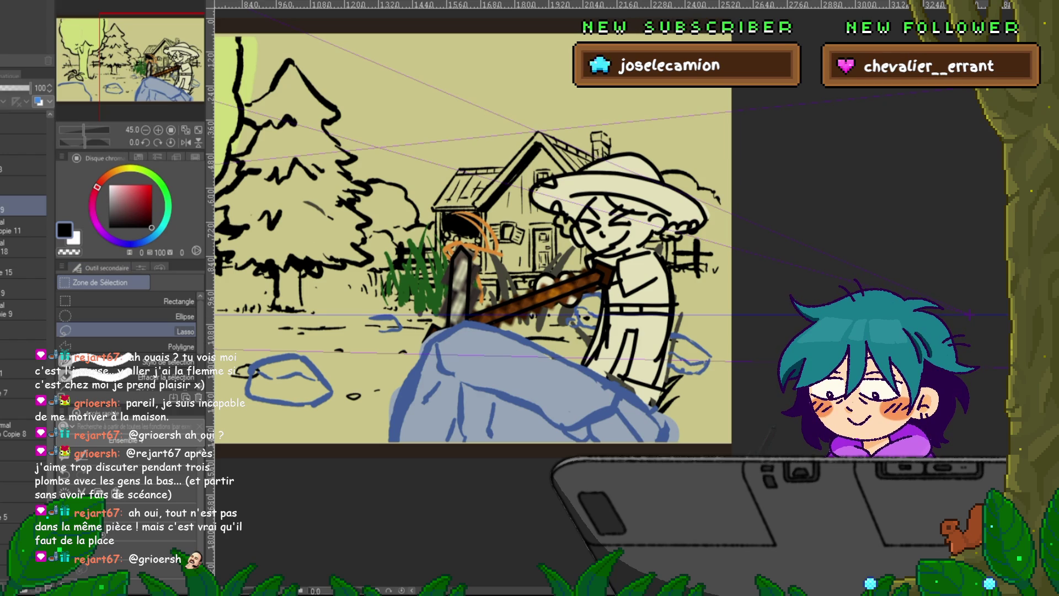
- Duplicate the lower layer and bring in the redrawn pickaxe and leg pose
click(23, 330)
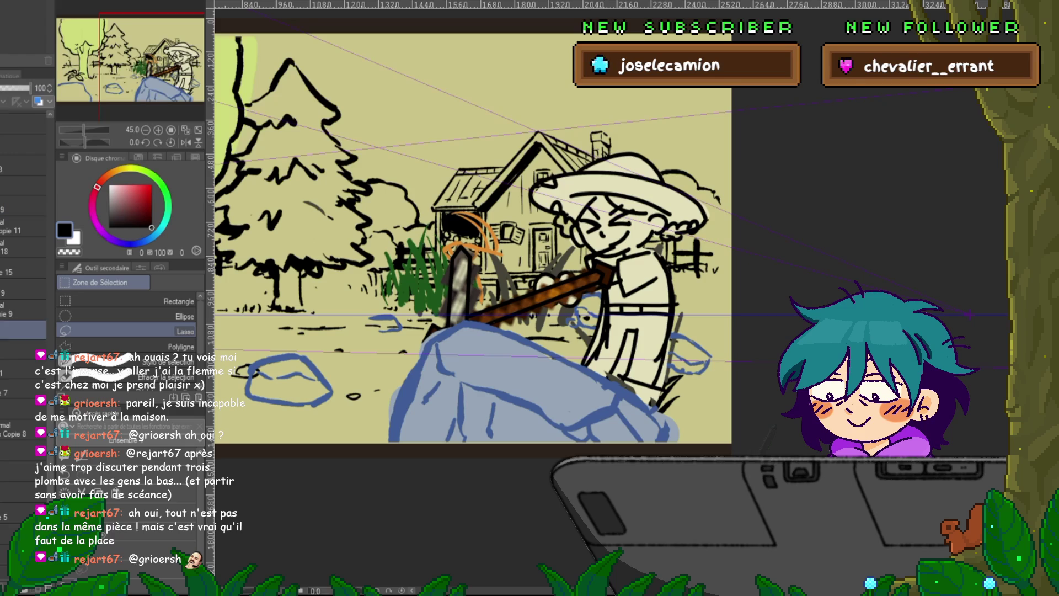
key(ctrl+shift+n)
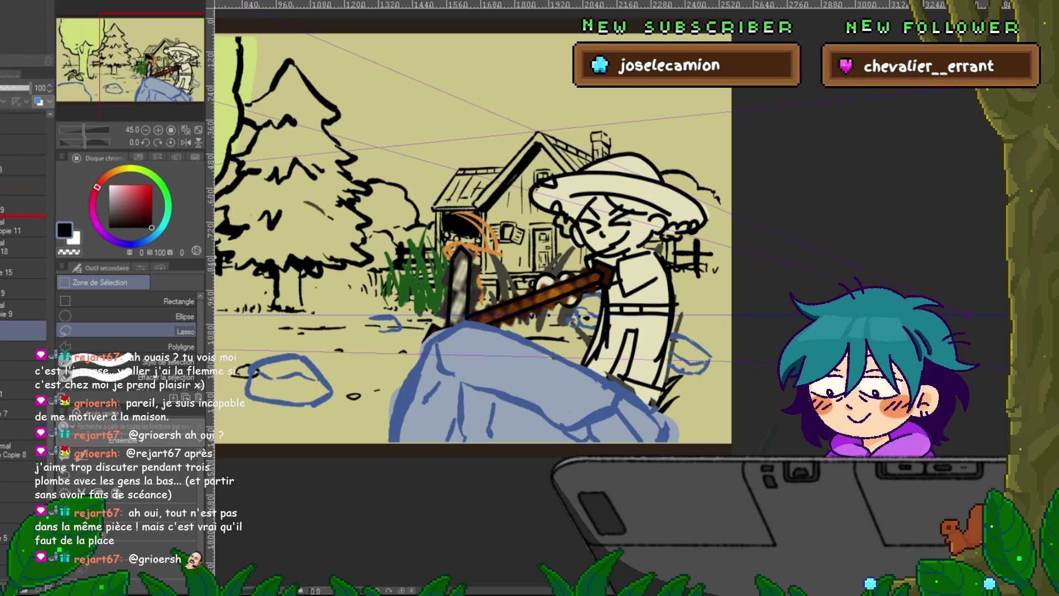
key(ctrl+z)
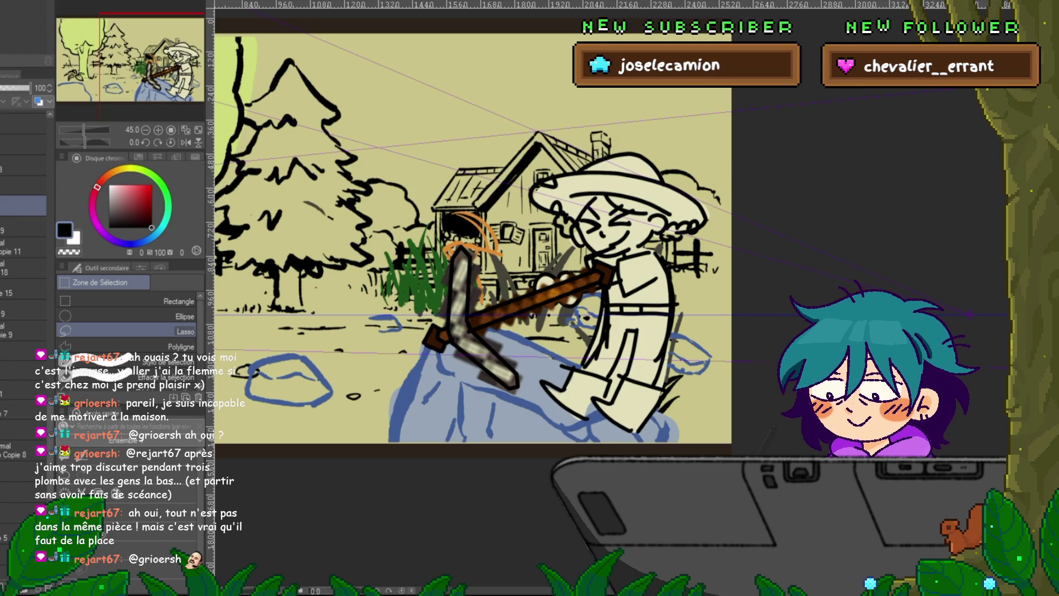
- Move the pickaxe layer below the rock so its head sits behind the boulder
mouse_move(662, 356)
mouse_down()
mouse_move(538, 403)
mouse_move(657, 355)
mouse_up()
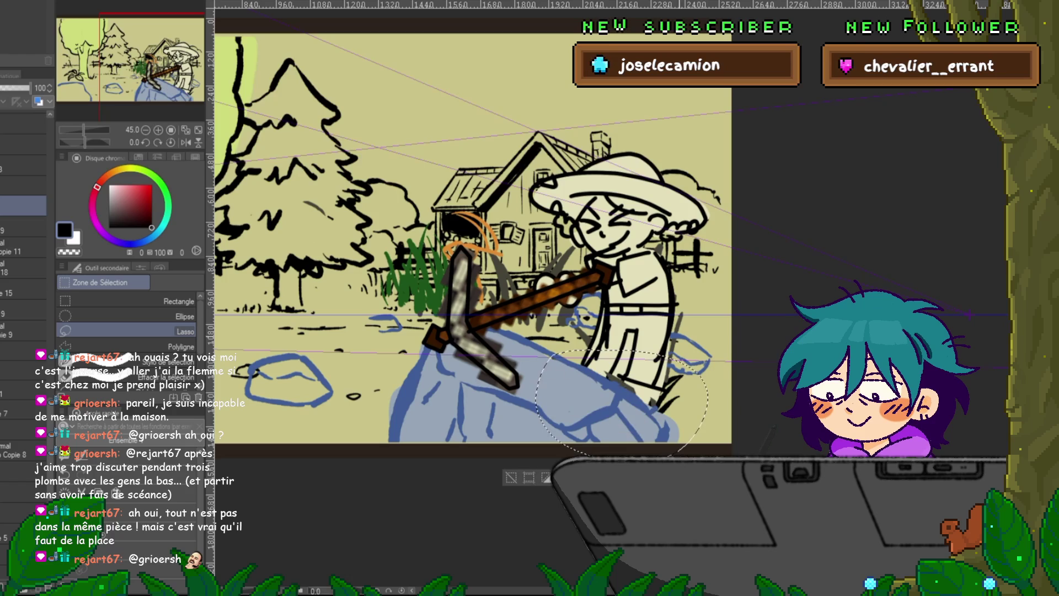
key(ctrl+d)
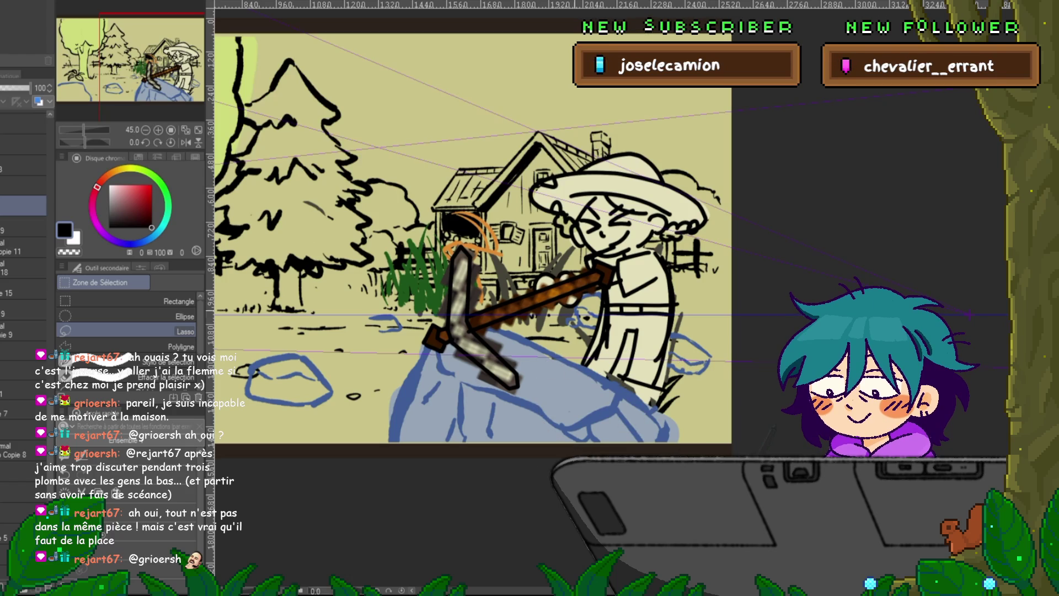
drag(22, 206, 22, 226)
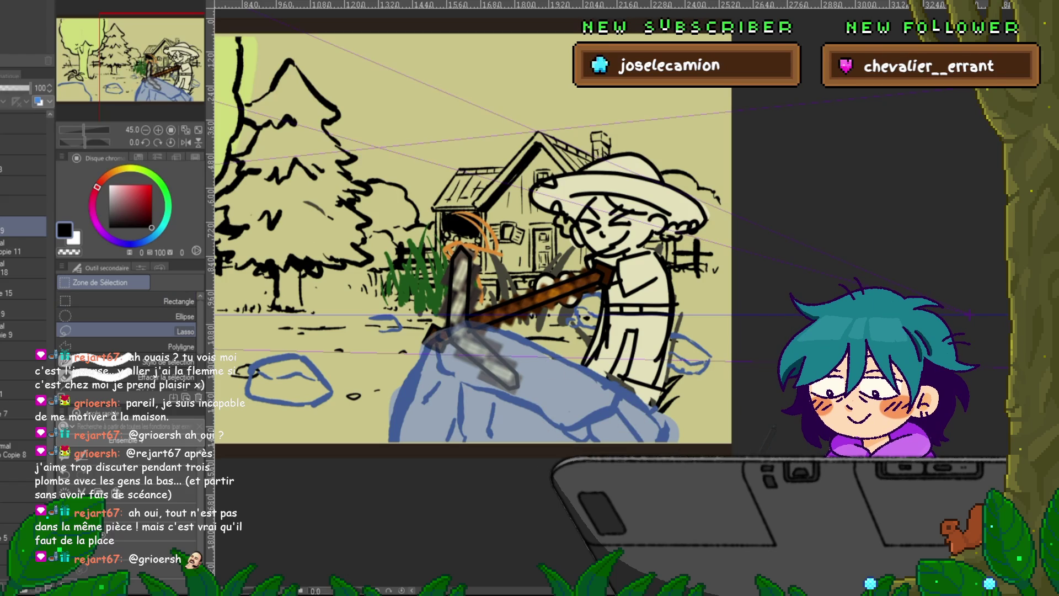
- Add a new empty layer and toggle between the pen and freehand lasso
key(ctrl+shift+n)
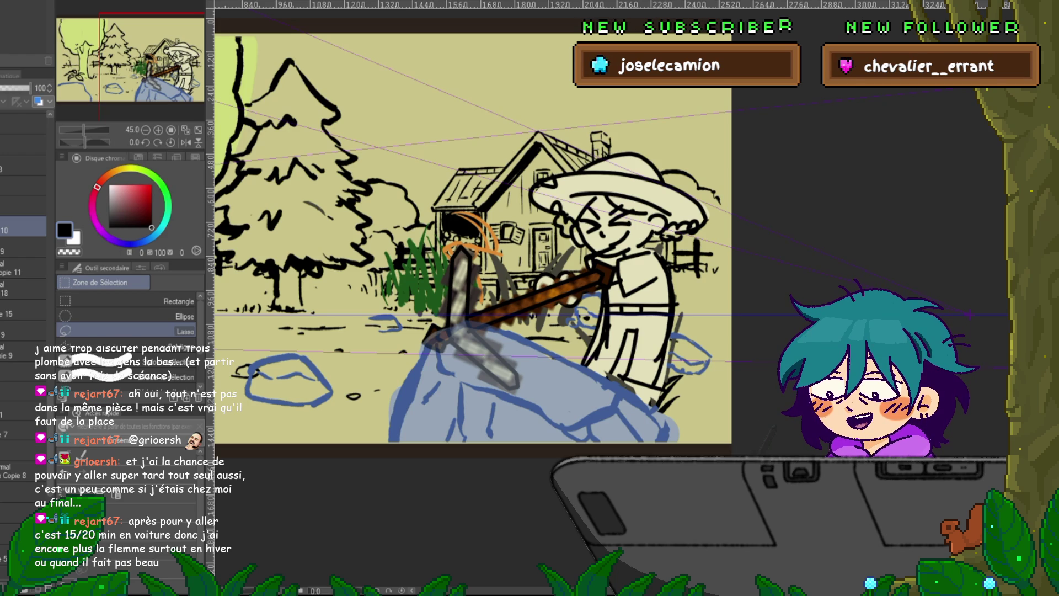
key(p)
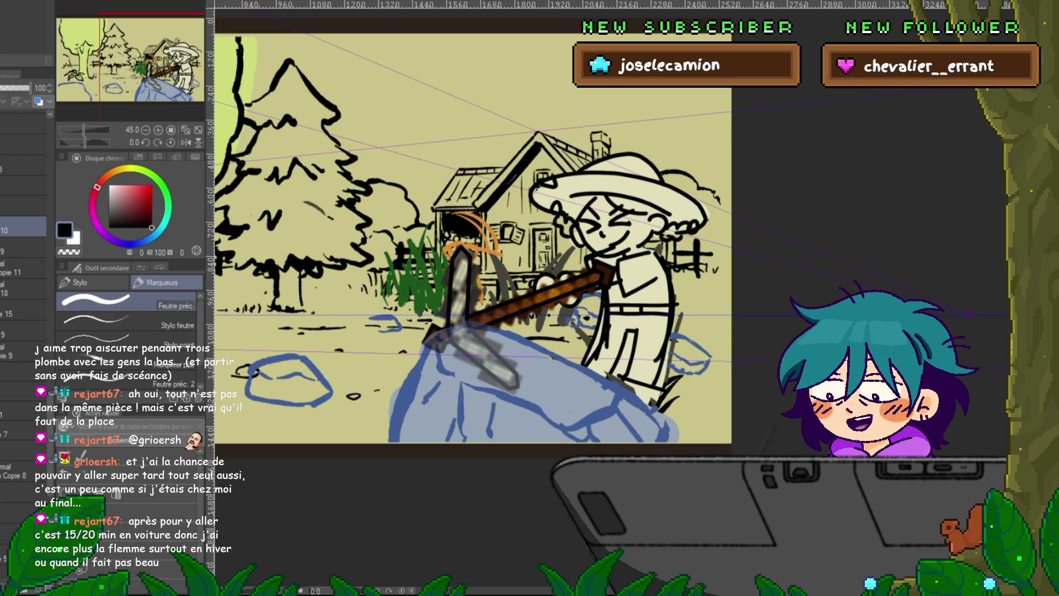
key(m)
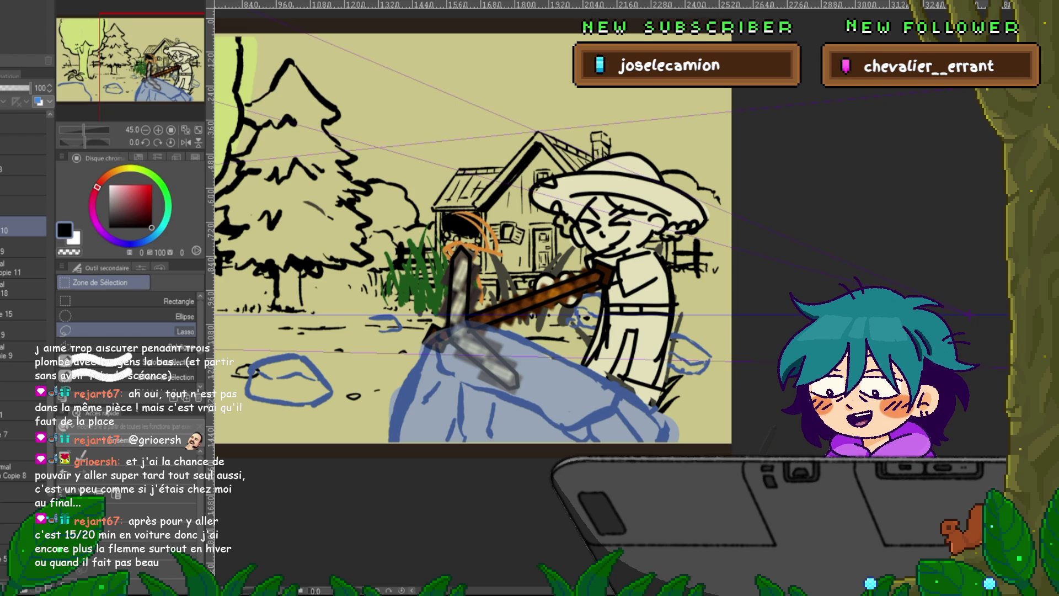
- Select a region over the rock and copy it onto new layers
scroll(469, 237, right, 2)
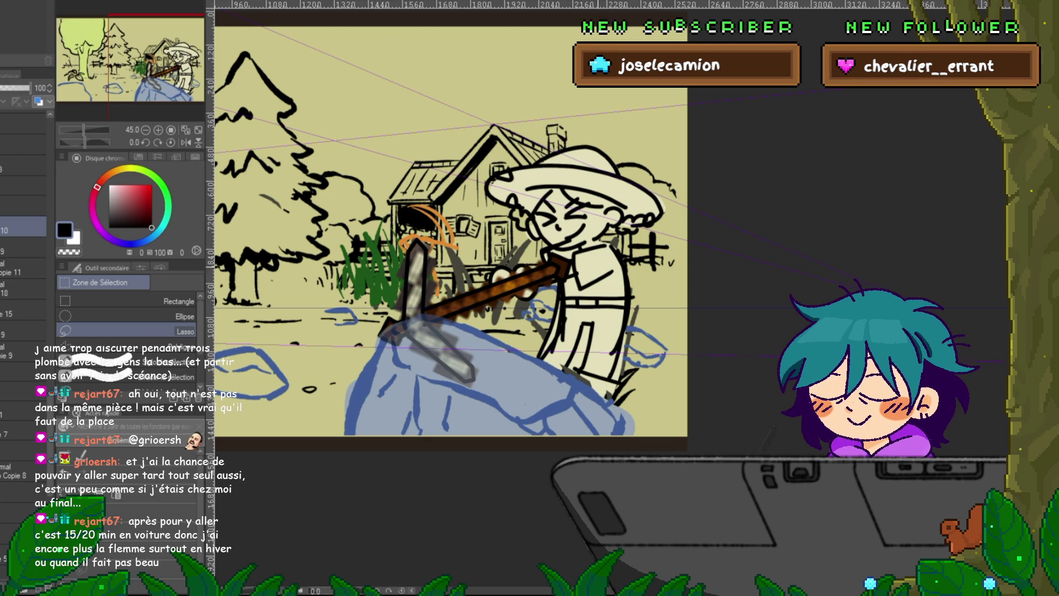
scroll(452, 221, down, 2)
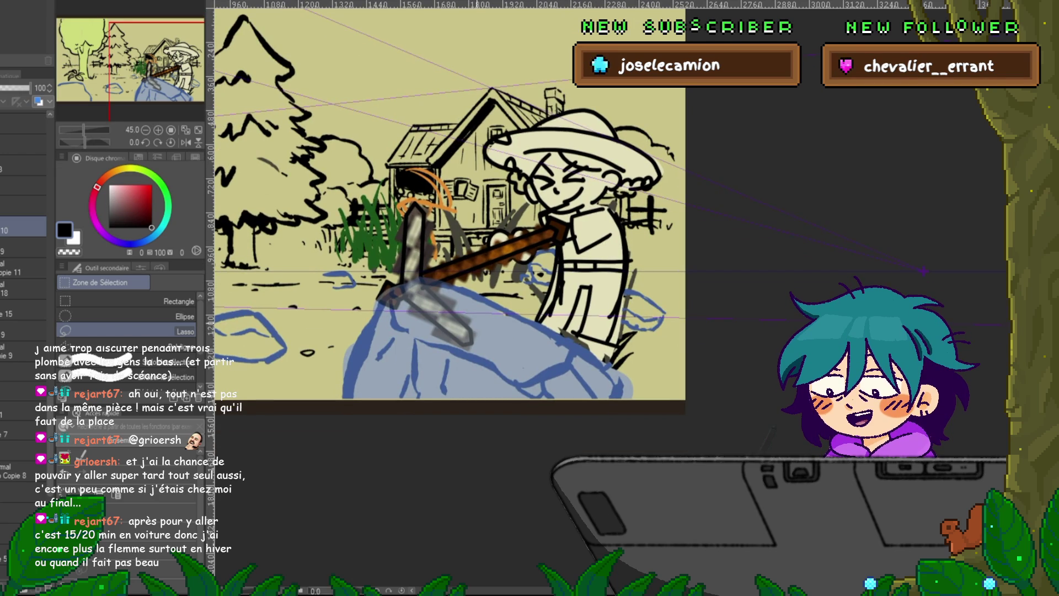
mouse_move(472, 333)
mouse_down()
mouse_move(500, 334)
mouse_move(523, 309)
mouse_up()
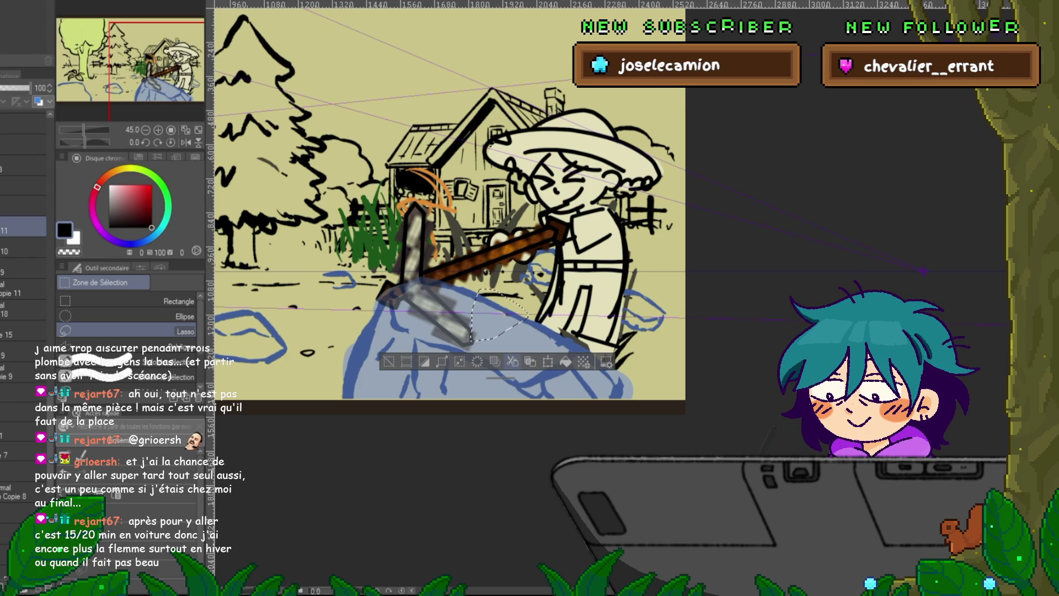
key(ctrl+shift+n)
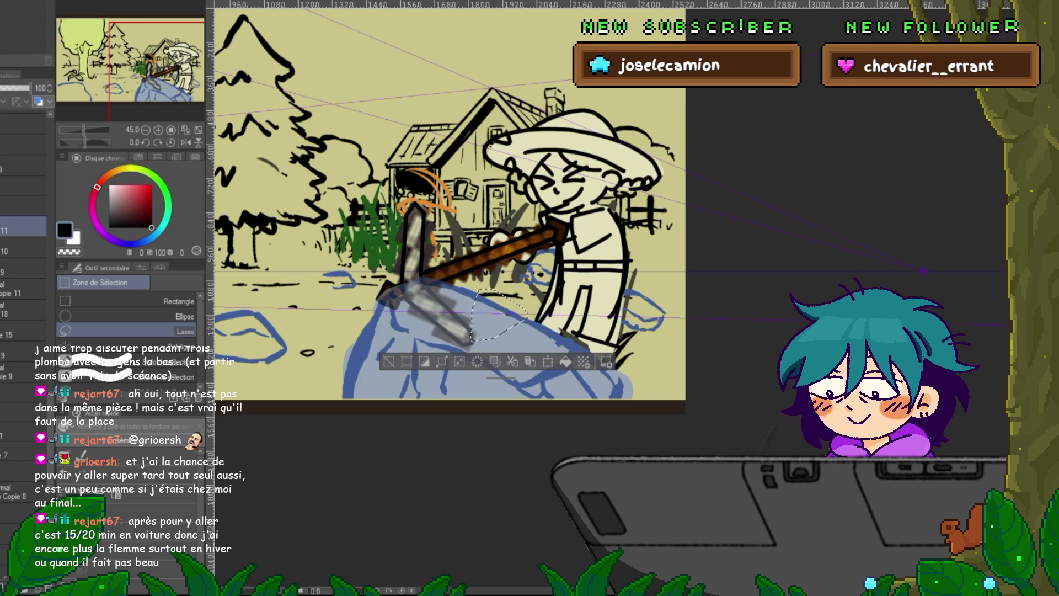
key(ctrl+shift+n)
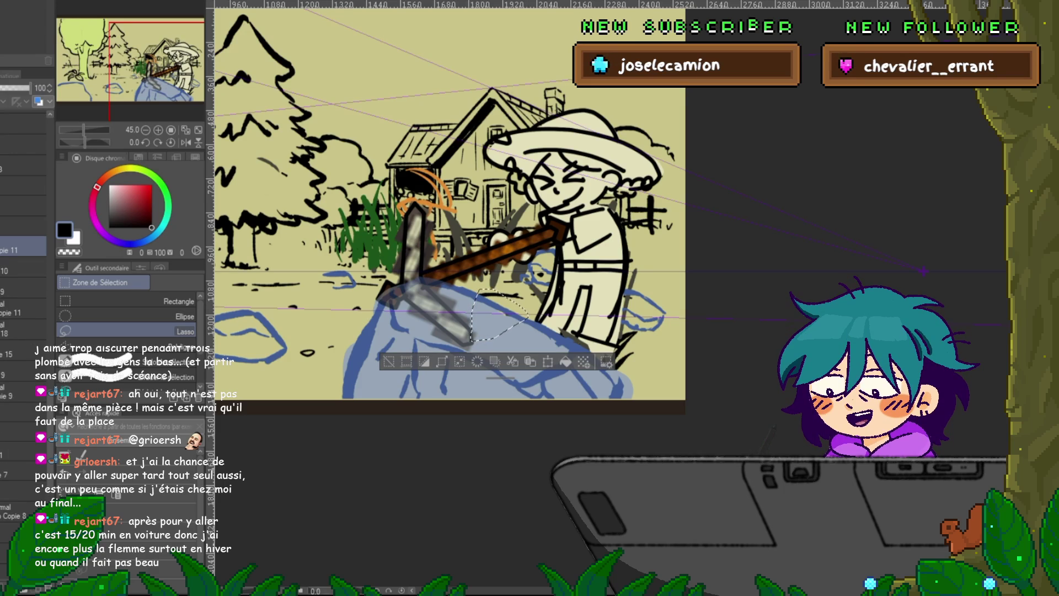
- Undo the extra layers, put Copie 11 on top, and hide the house, trees and grass
key(ctrl+z)
key(ctrl+z)
key(ctrl+z)
key(ctrl+z)
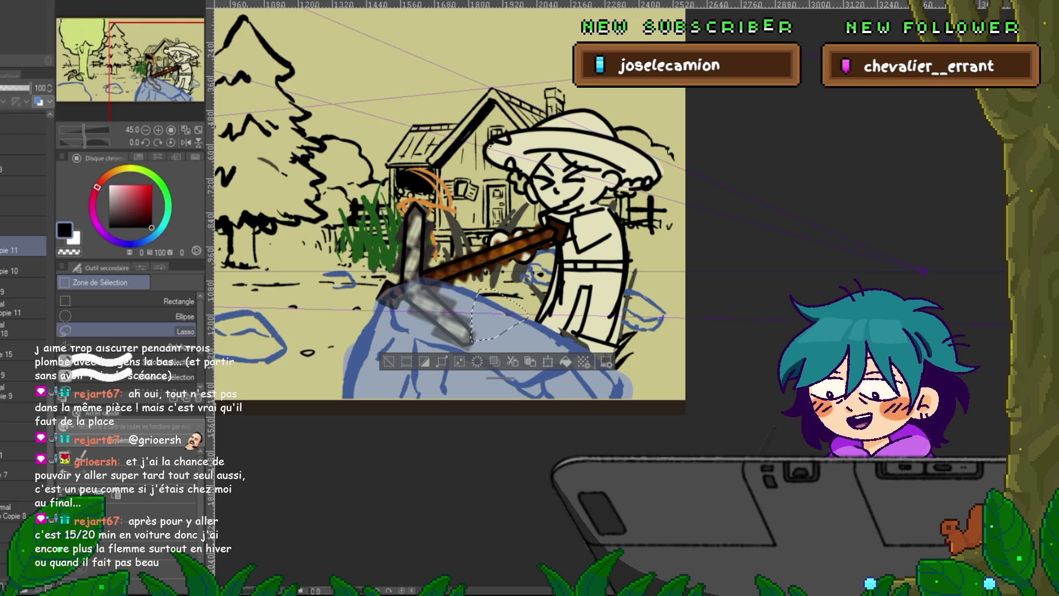
key(ctrl+z)
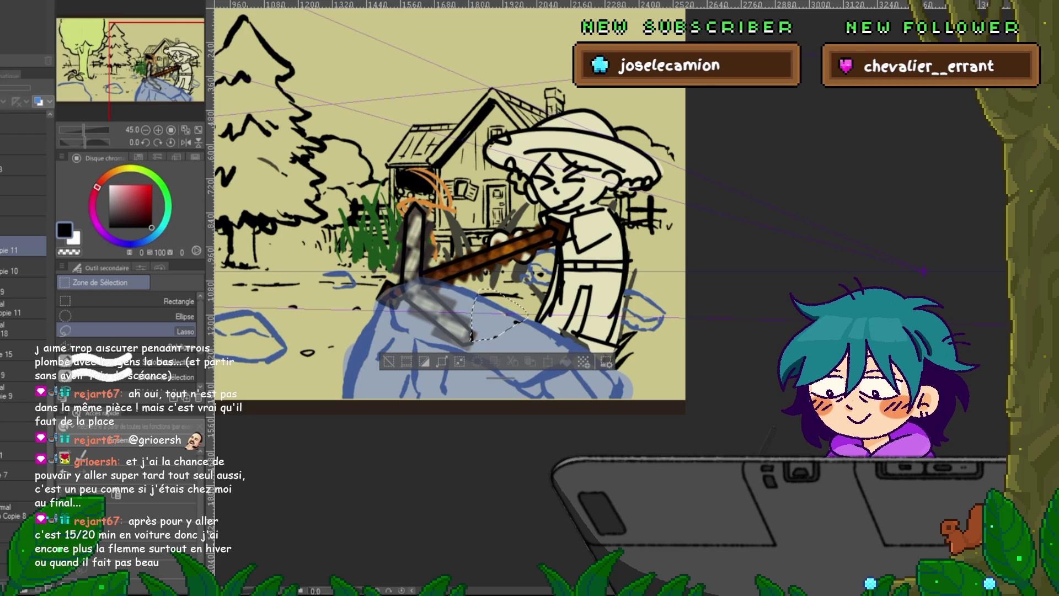
key(ctrl+z)
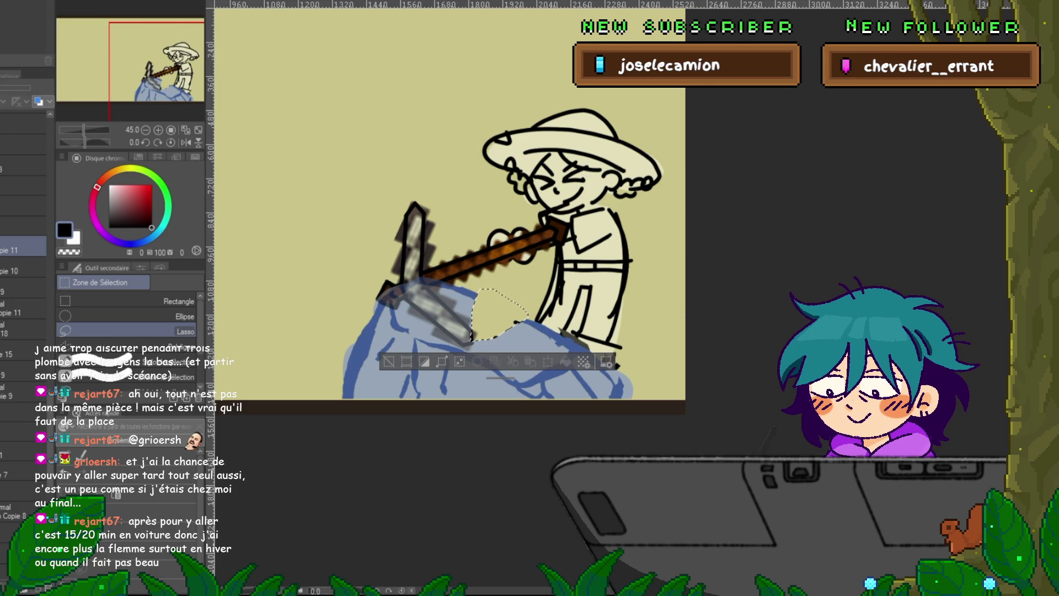
- On Copie 10, restore the erased rock and copy the pickaxe head onto a new layer
click(22, 270)
key(ctrl+z)
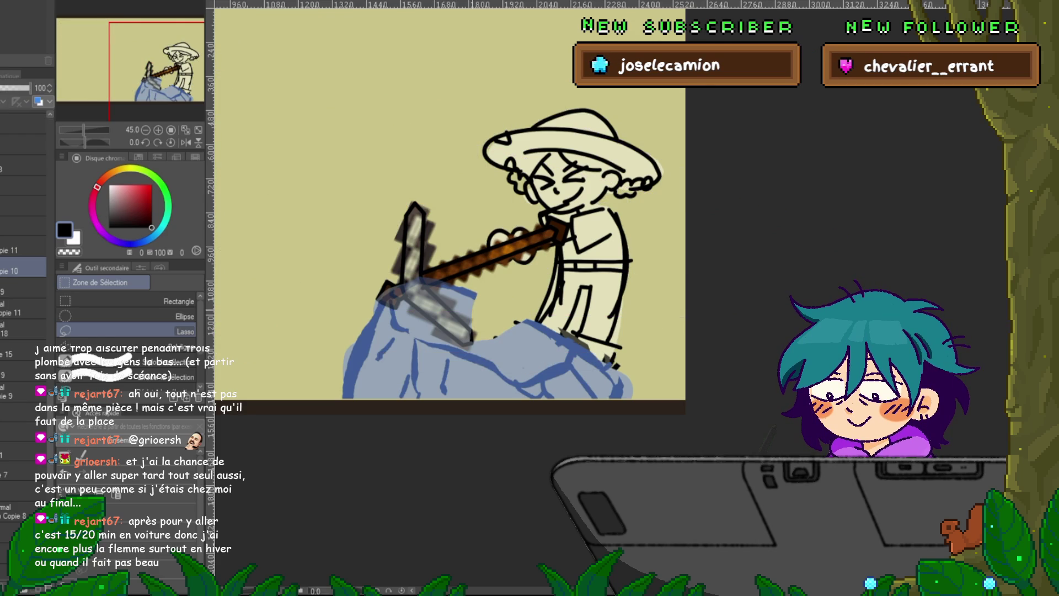
drag(473, 338, 406, 309)
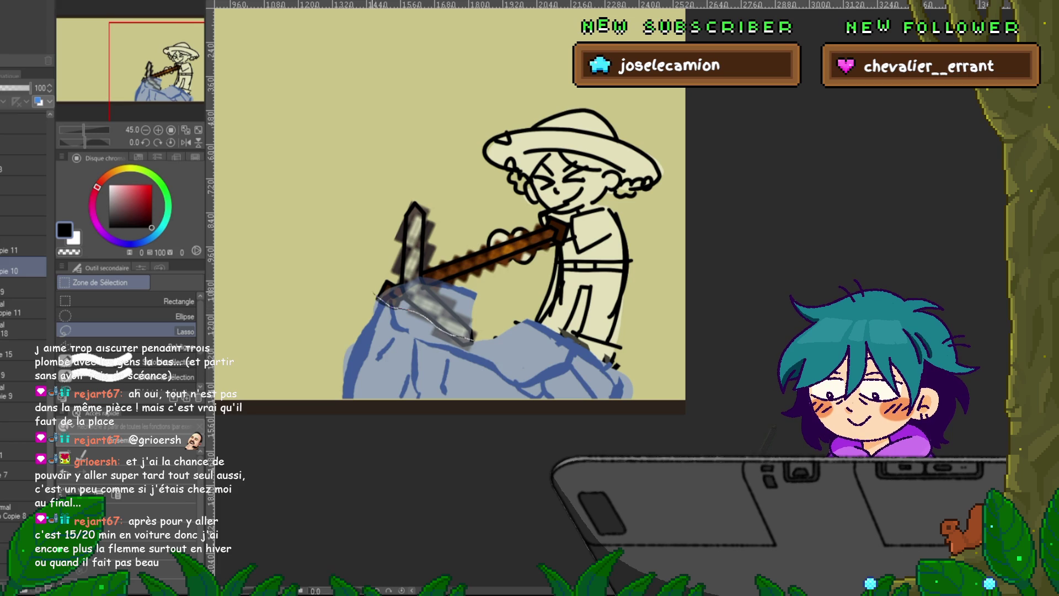
mouse_move(474, 338)
mouse_down()
mouse_move(461, 267)
mouse_move(372, 288)
mouse_up()
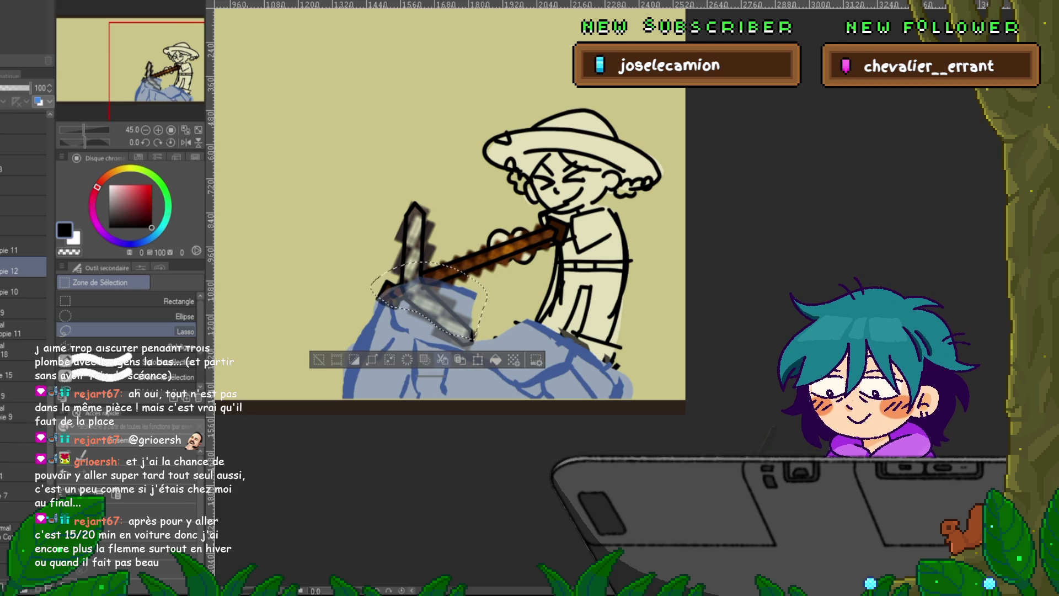
key(ctrl+c)
key(ctrl+v)
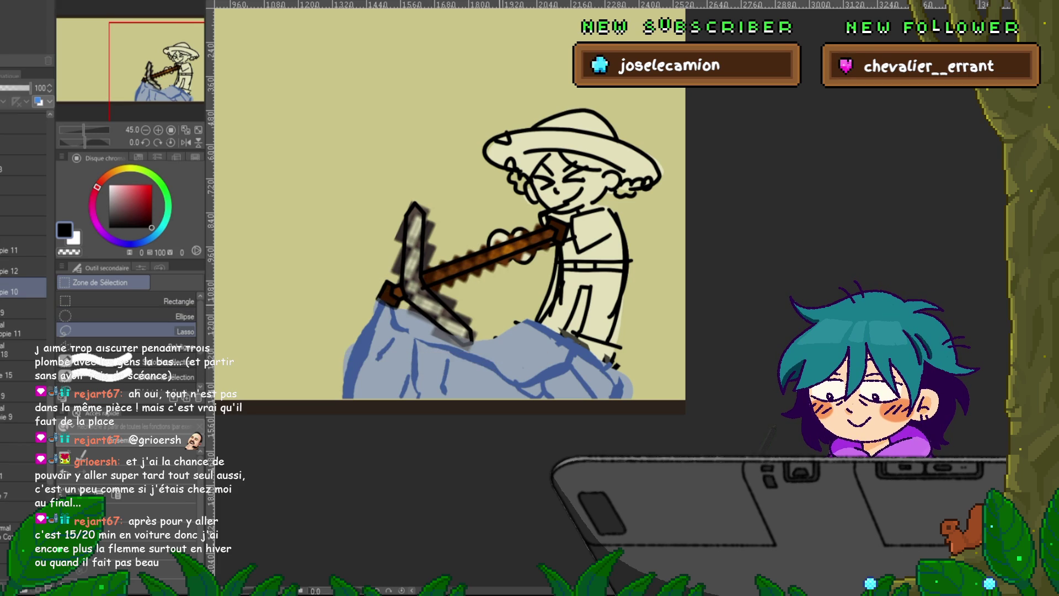
- Lasso the pickaxe head together with the top of the rock
mouse_move(468, 342)
mouse_down()
mouse_move(438, 347)
mouse_move(387, 287)
mouse_move(474, 323)
mouse_move(468, 342)
mouse_up()
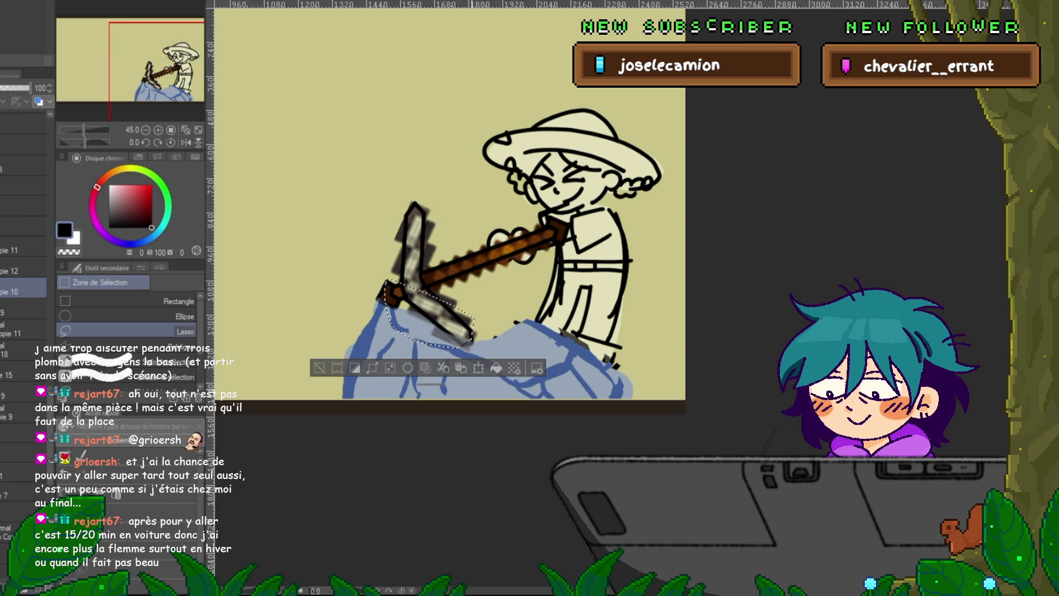
key(ctrl+d)
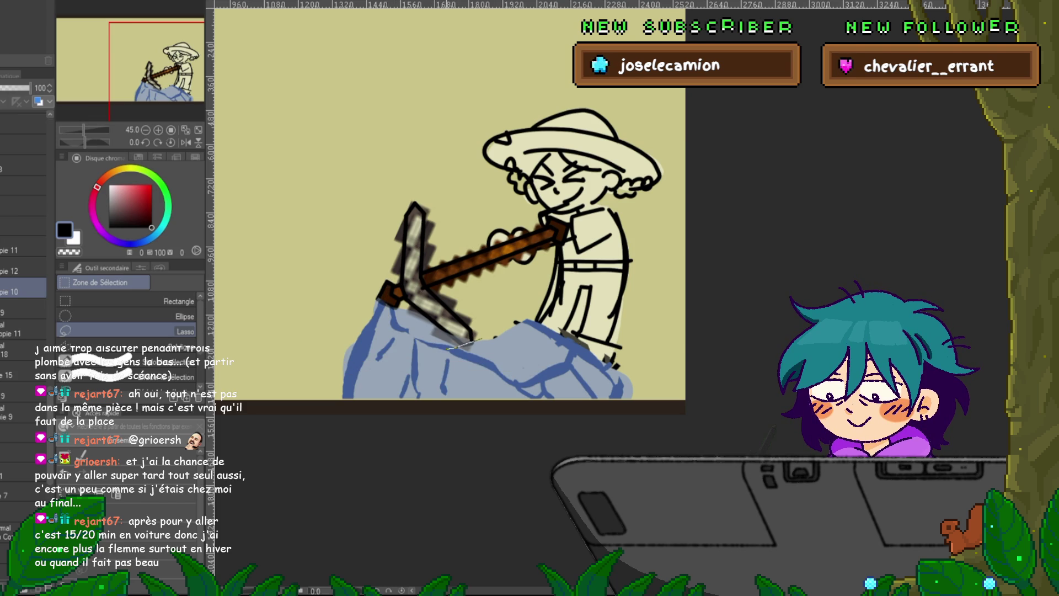
mouse_move(422, 364)
mouse_down()
mouse_move(419, 395)
mouse_move(395, 361)
mouse_up()
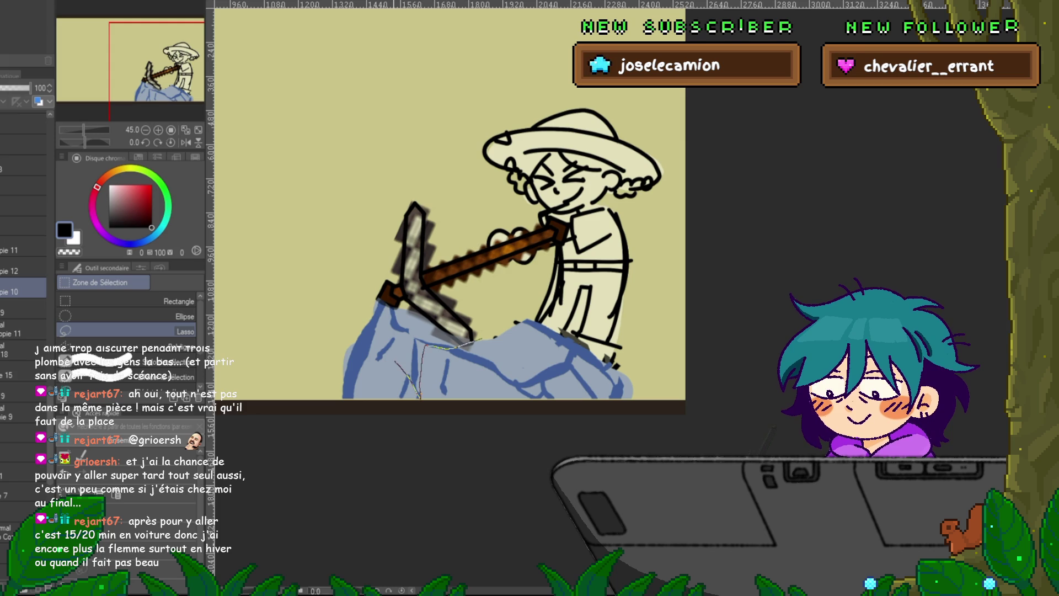
mouse_move(375, 324)
mouse_down()
mouse_move(371, 284)
mouse_move(430, 289)
mouse_move(480, 337)
mouse_move(394, 341)
mouse_move(359, 365)
mouse_move(343, 326)
mouse_up()
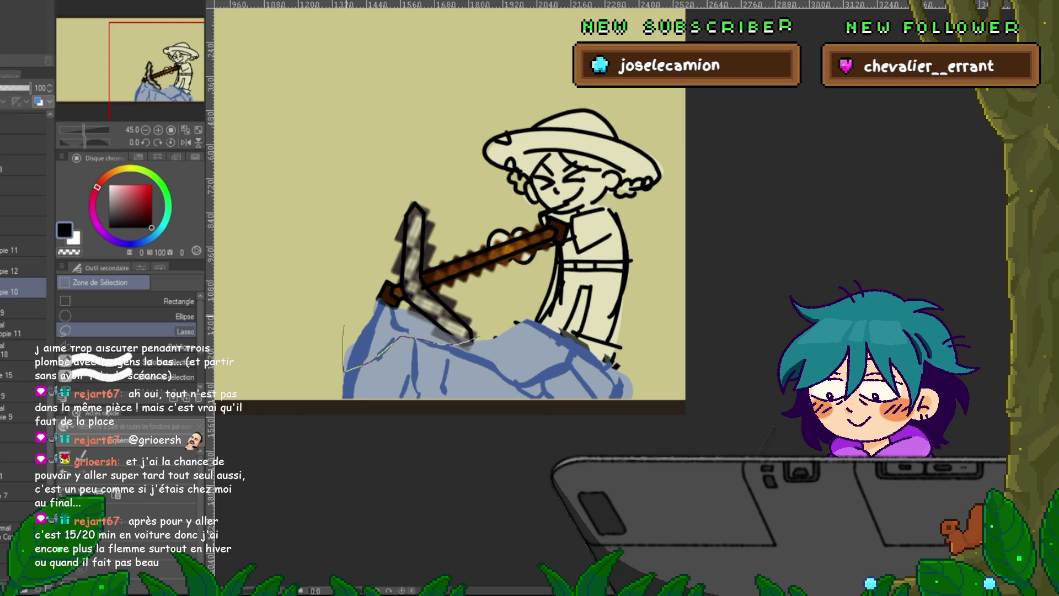
drag(450, 278, 475, 334)
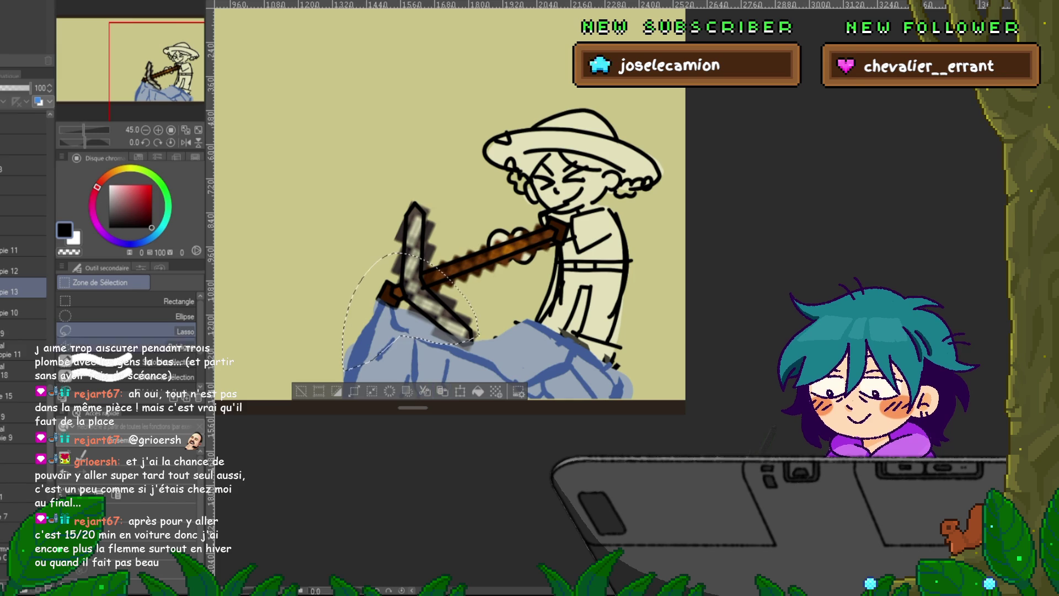
- Erase the selected rock, then move the rock's left part onto its own layer
key(Delete)
click(22, 313)
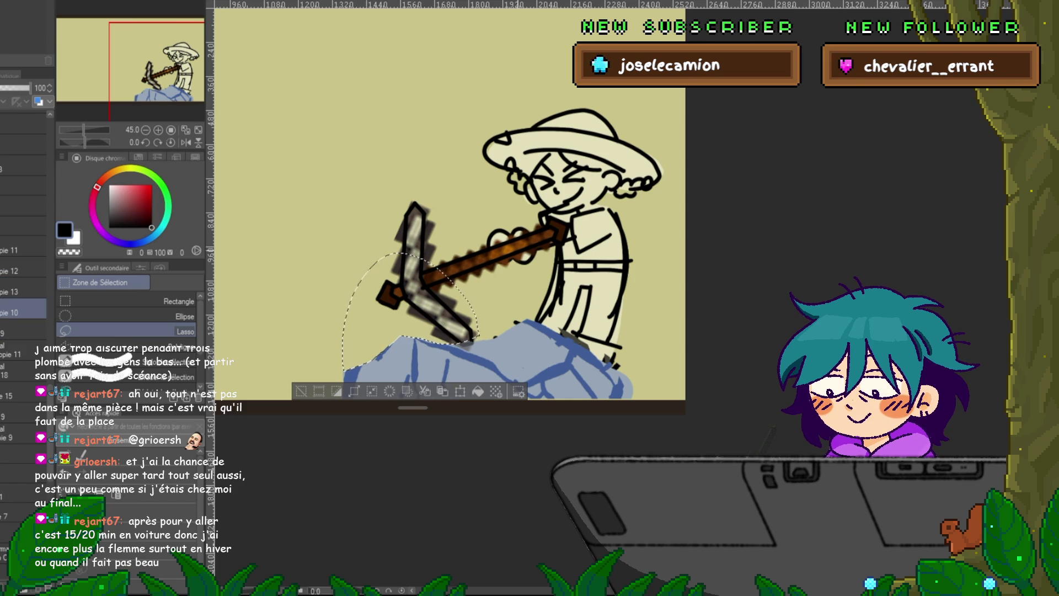
key(ctrl+d)
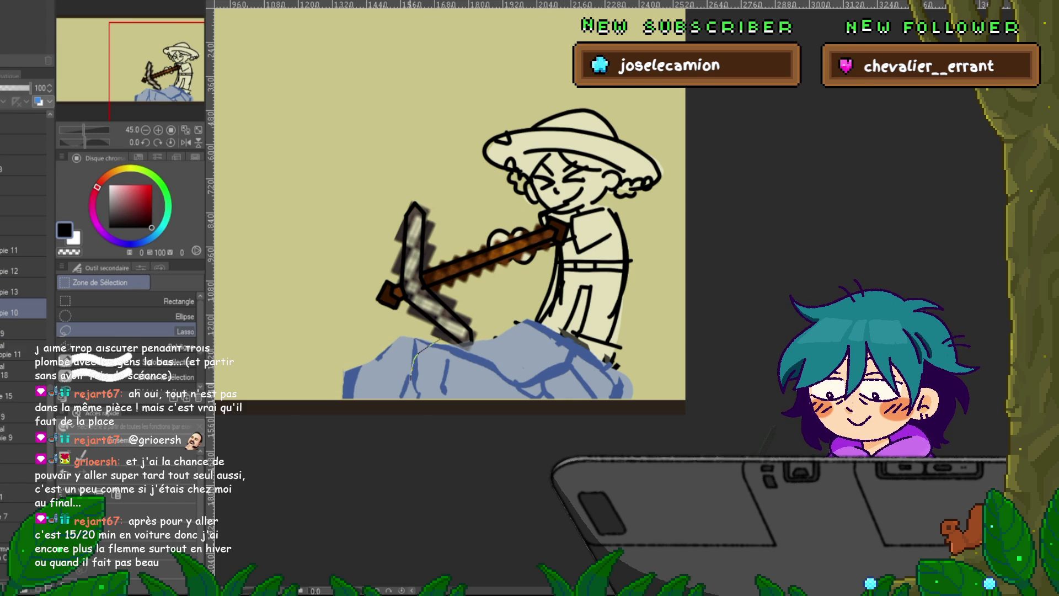
mouse_move(413, 381)
mouse_down()
mouse_move(337, 411)
mouse_move(359, 326)
mouse_move(438, 334)
mouse_up()
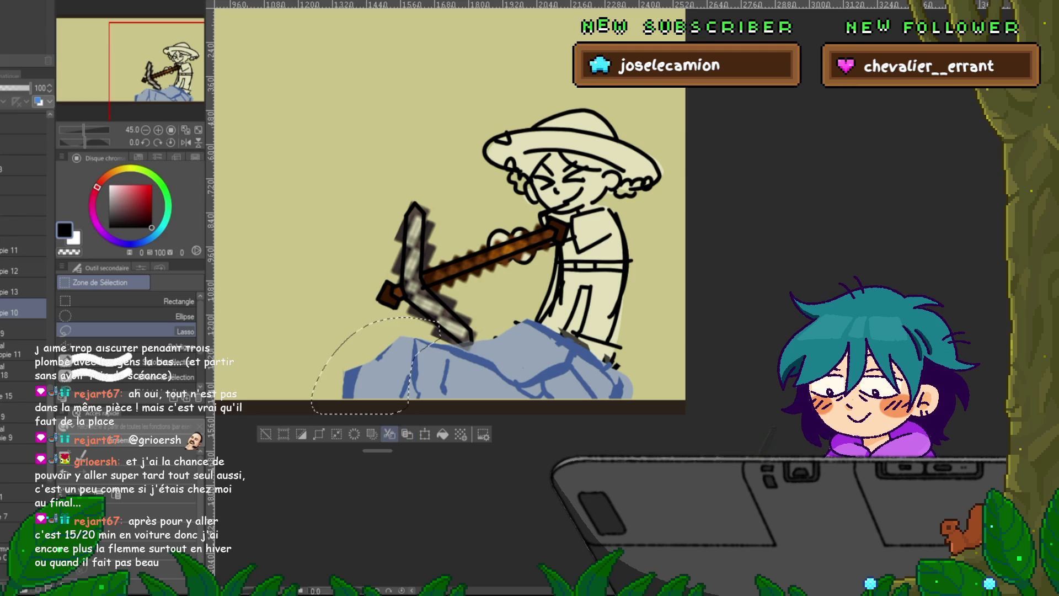
click(390, 434)
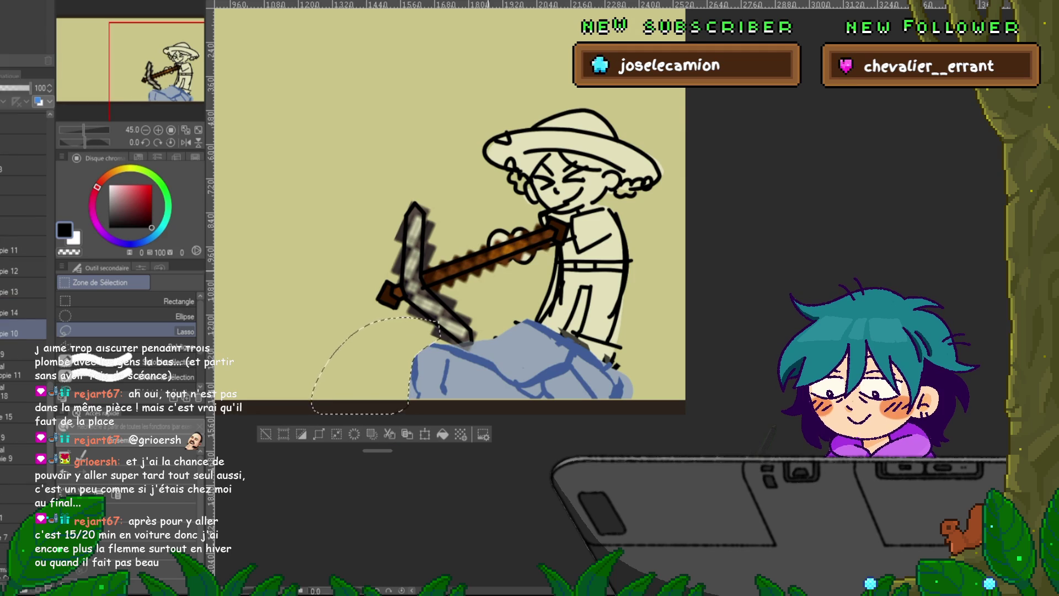
key(ctrl+d)
- Delete another rock piece and the rock's top edge on Copie 10
mouse_move(469, 395)
mouse_down()
mouse_move(397, 413)
mouse_move(432, 322)
mouse_up()
key(Delete)
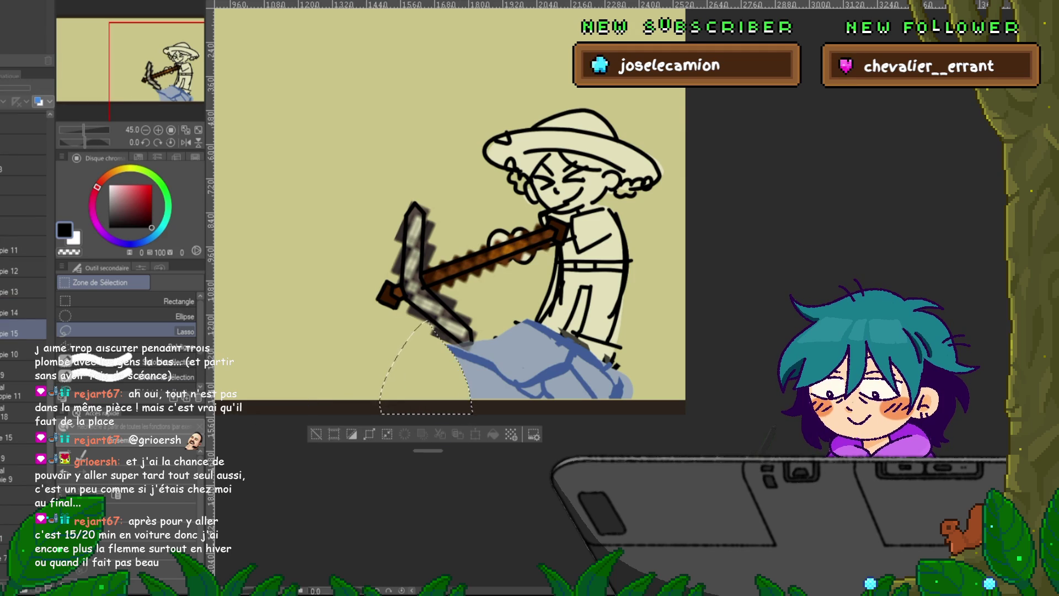
click(22, 354)
key(ctrl+d)
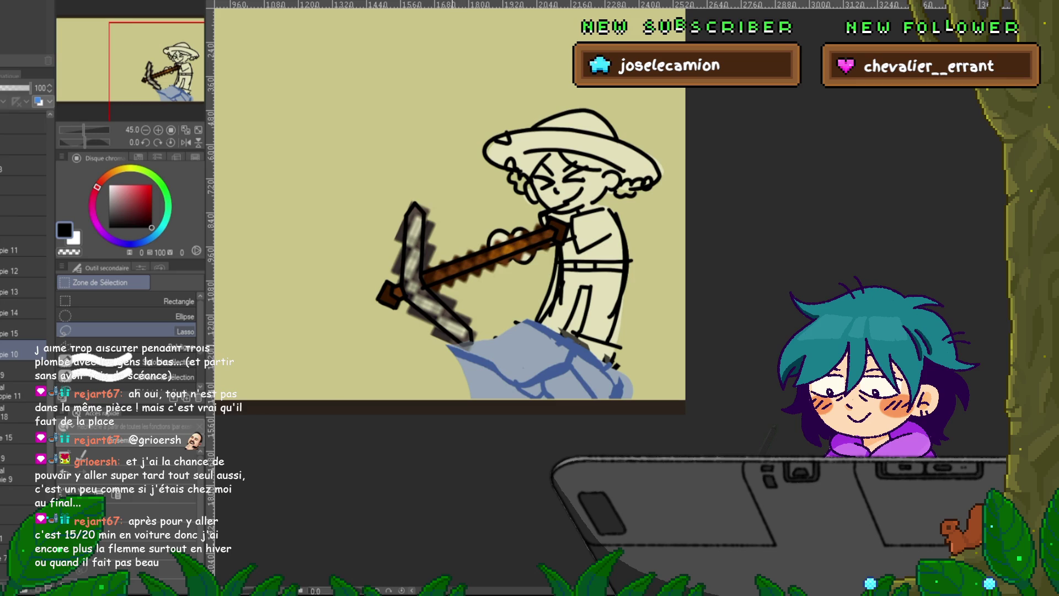
drag(463, 348, 512, 361)
mouse_move(570, 347)
mouse_down()
mouse_move(540, 320)
mouse_move(466, 327)
mouse_move(496, 361)
mouse_move(433, 331)
mouse_move(484, 333)
mouse_up()
key(Delete)
key(ctrl+d)
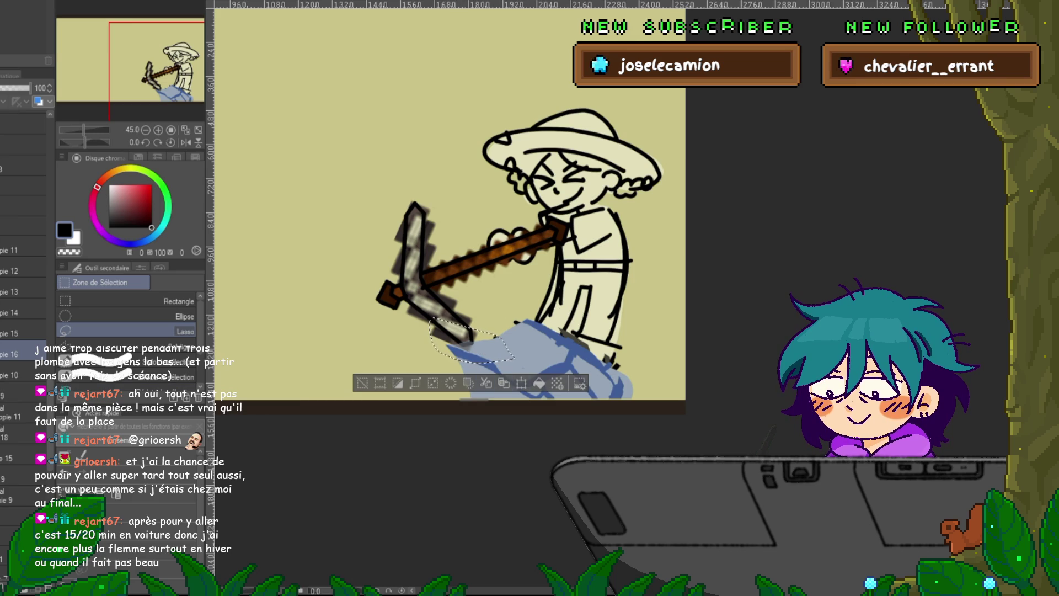
- Duplicate the outlined pickaxe tip onto its own new layer
key(ctrl+c)
key(ctrl+v)
key(ctrl+d)
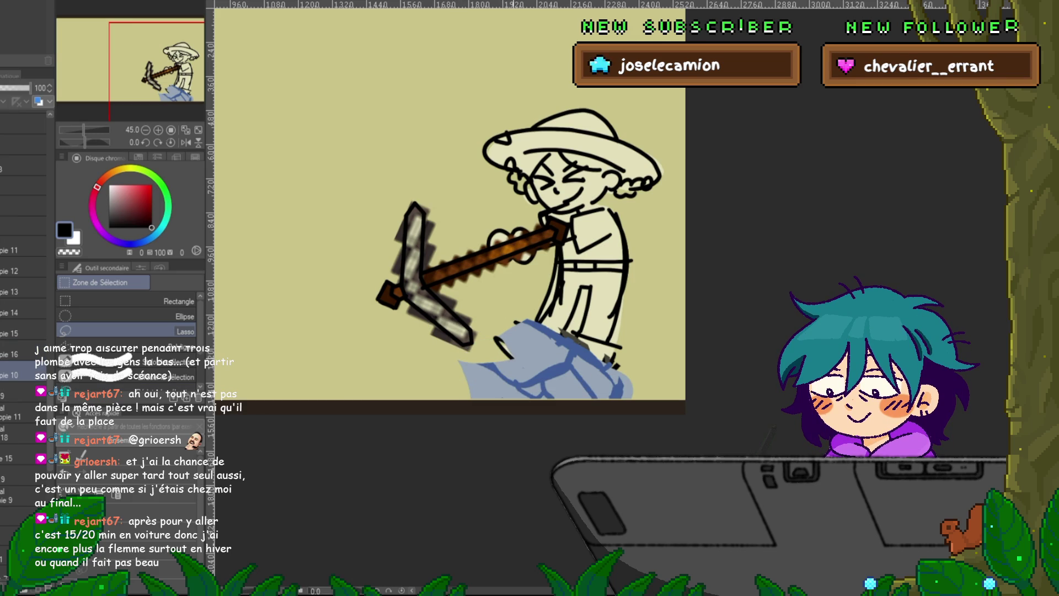
- Erase the rock's lower part and copy the lower legs and rock area to a new layer
drag(538, 396, 538, 397)
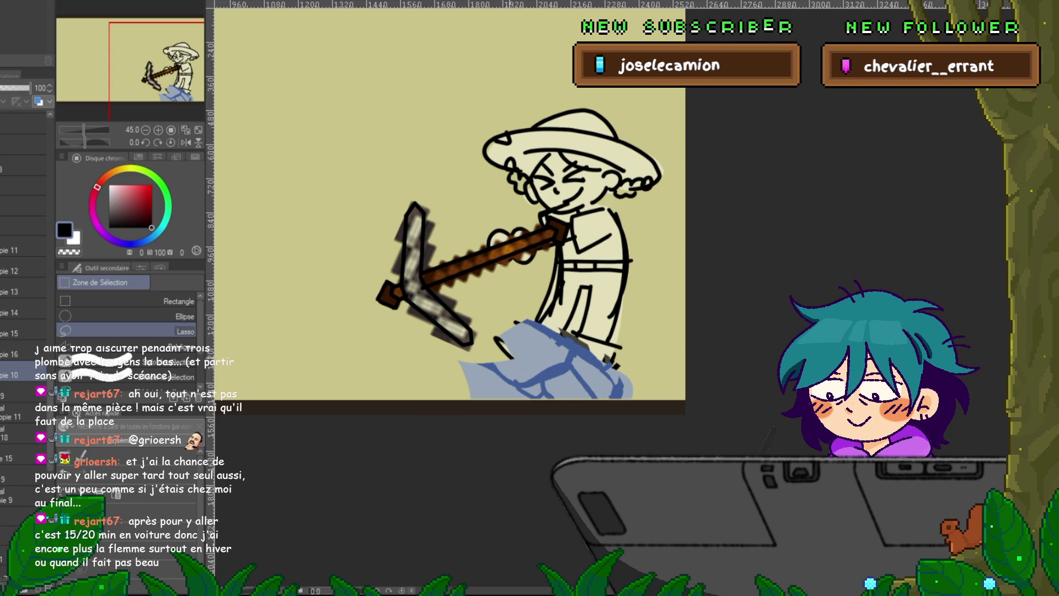
mouse_move(540, 378)
mouse_down()
mouse_move(497, 405)
mouse_move(469, 343)
mouse_up()
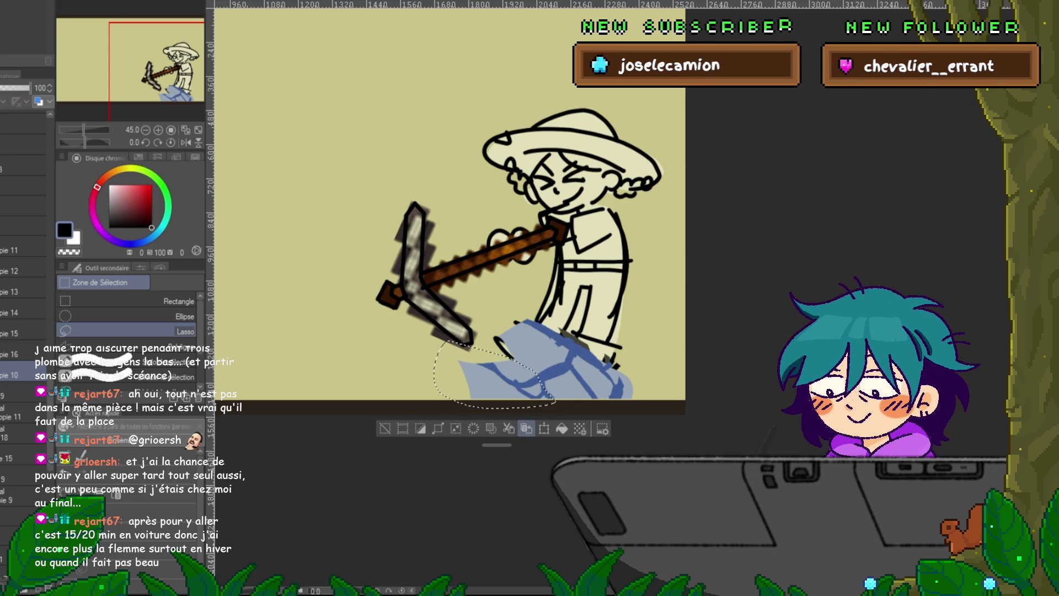
key(Delete)
key(ctrl+d)
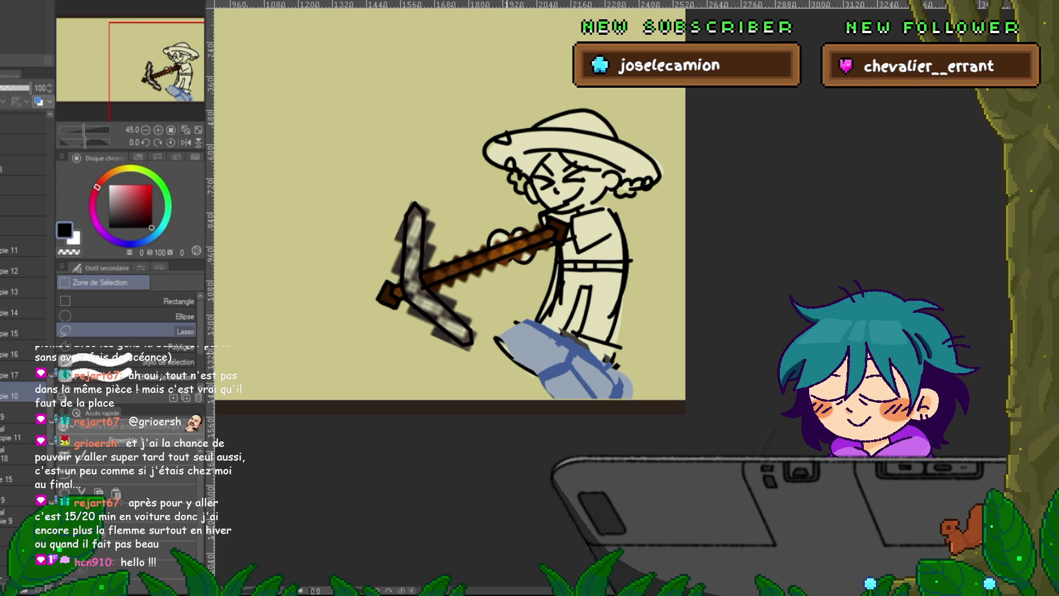
drag(491, 336, 497, 342)
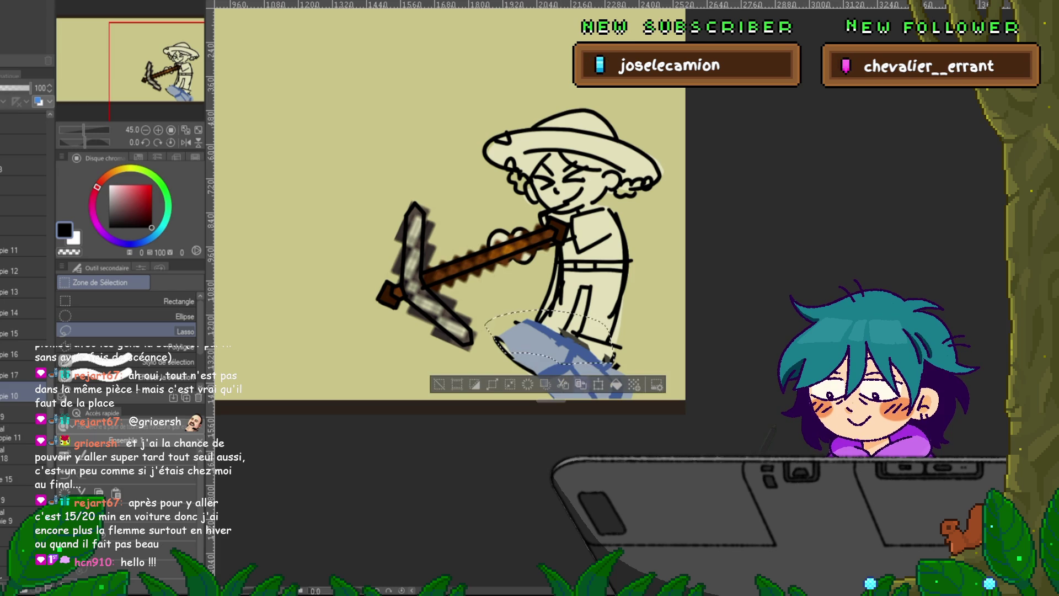
key(ctrl+c)
key(ctrl+v)
- Clear the blue around the girl's feet and place the large blue boulder beneath her
key(Delete)
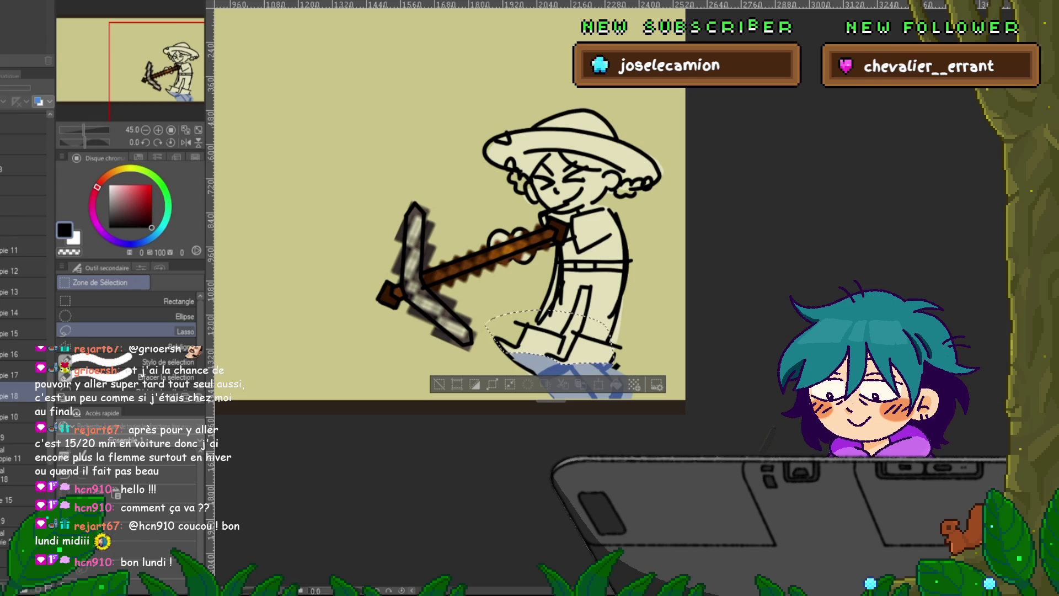
key(ctrl+z)
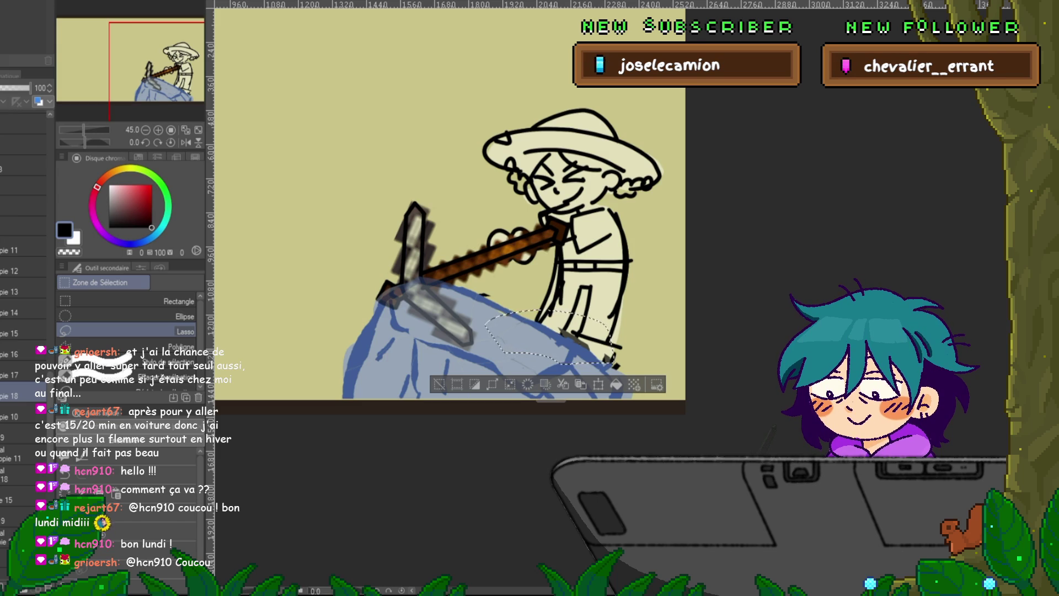
key(ctrl+d)
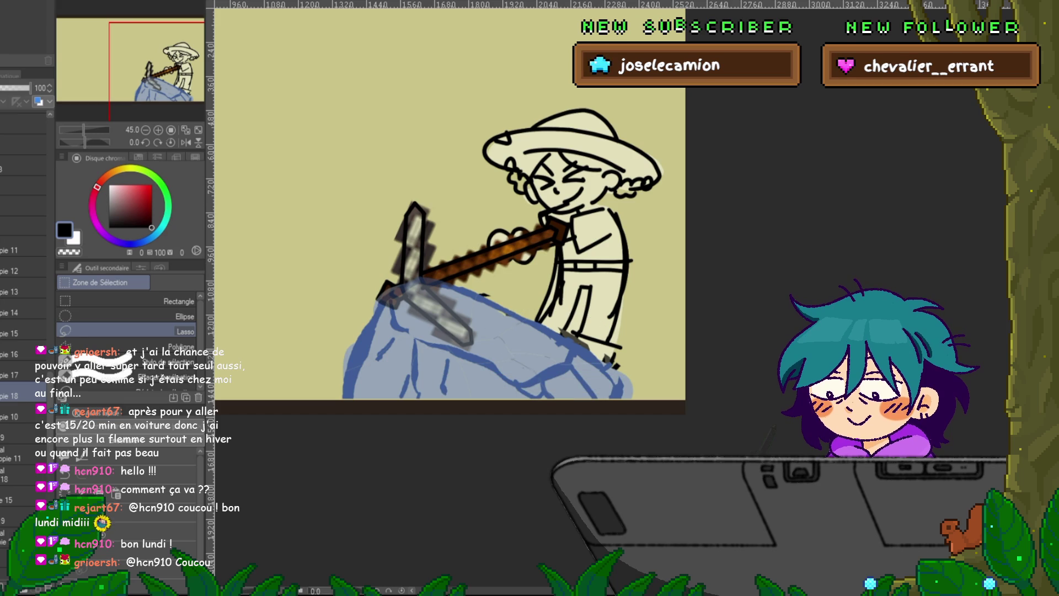
- Toggle the blue rock to compare, then bring the pickaxe head in front of it
scroll(25, 331, down, 5)
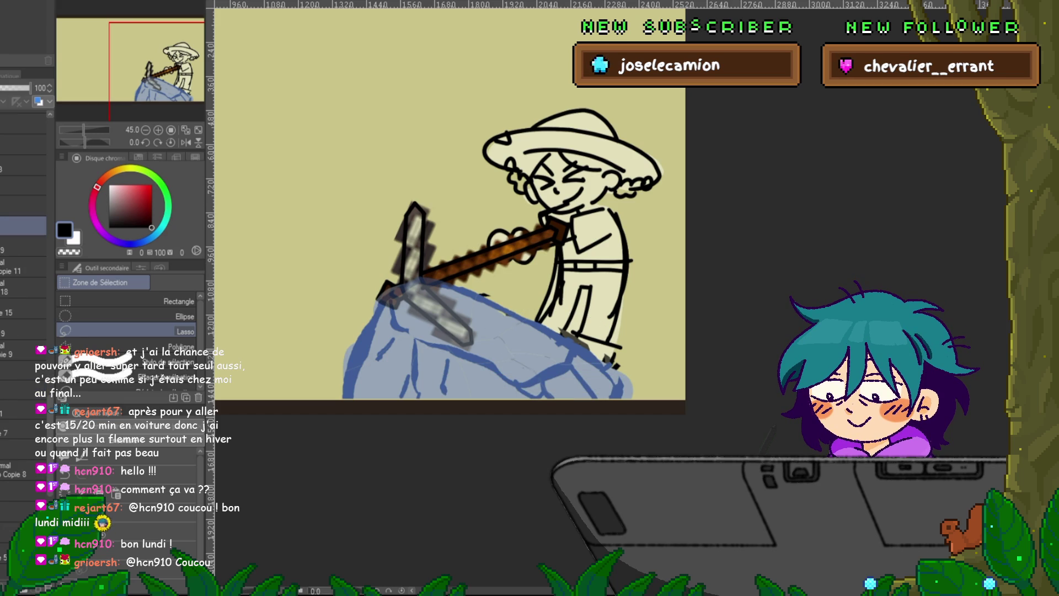
key(ctrl+z)
key(ctrl+y)
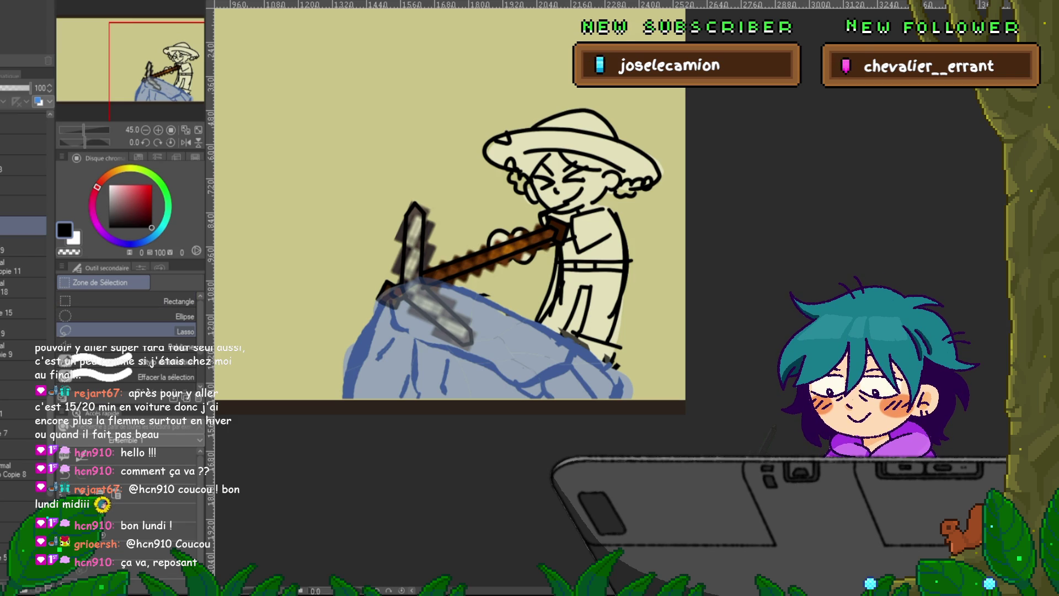
key(ctrl+])
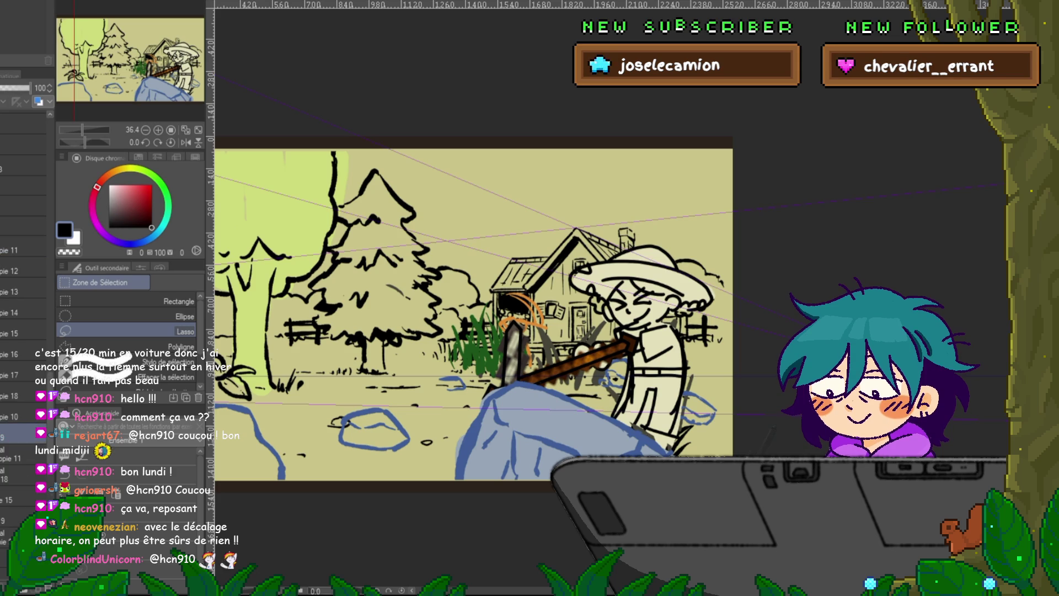
- Select the faint low-opacity sketch layer of the girl raising the pickaxe overhead
scroll(23, 342, up, 3)
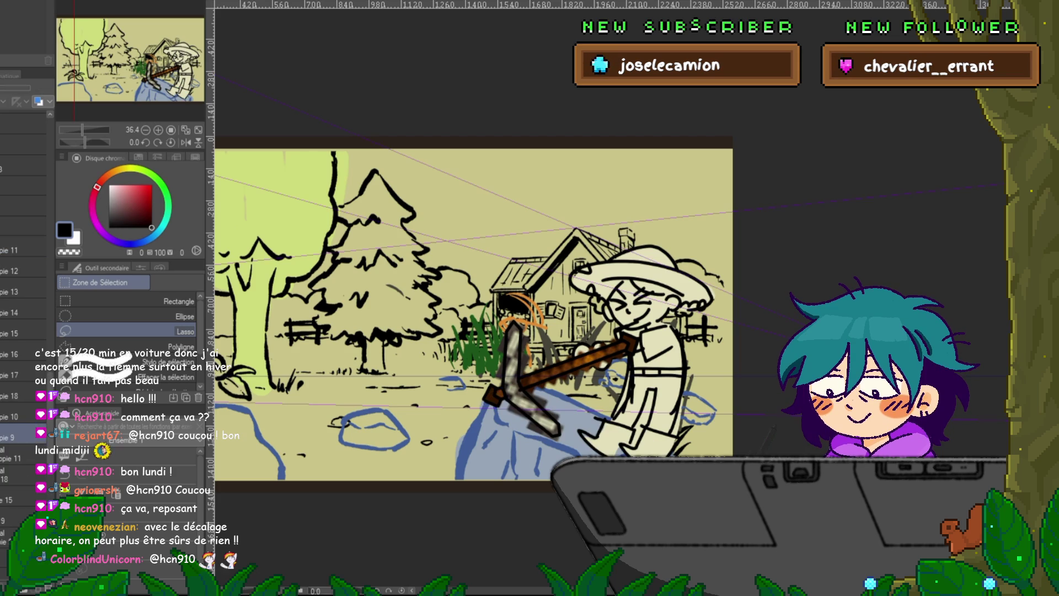
scroll(23, 342, down, 3)
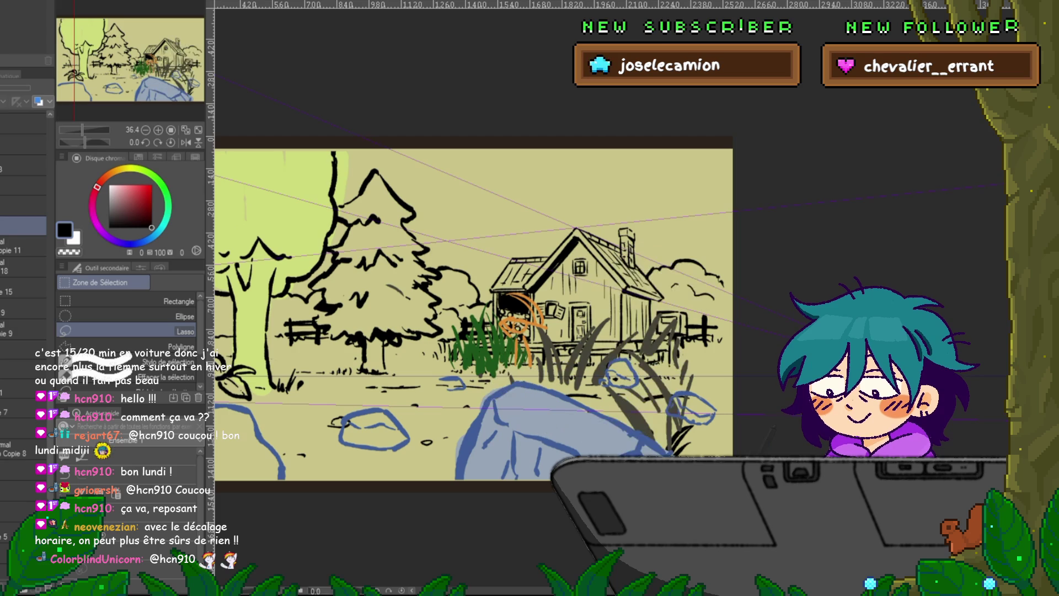
click(22, 349)
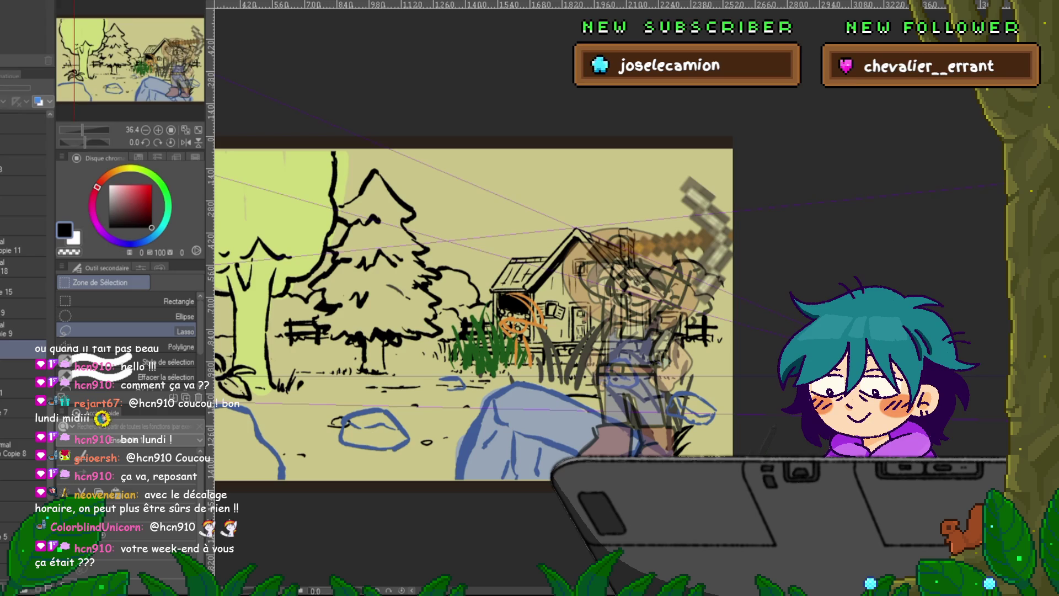
- Inspect the overhead-swing sketch layers and delete the unused layer
click(22, 369)
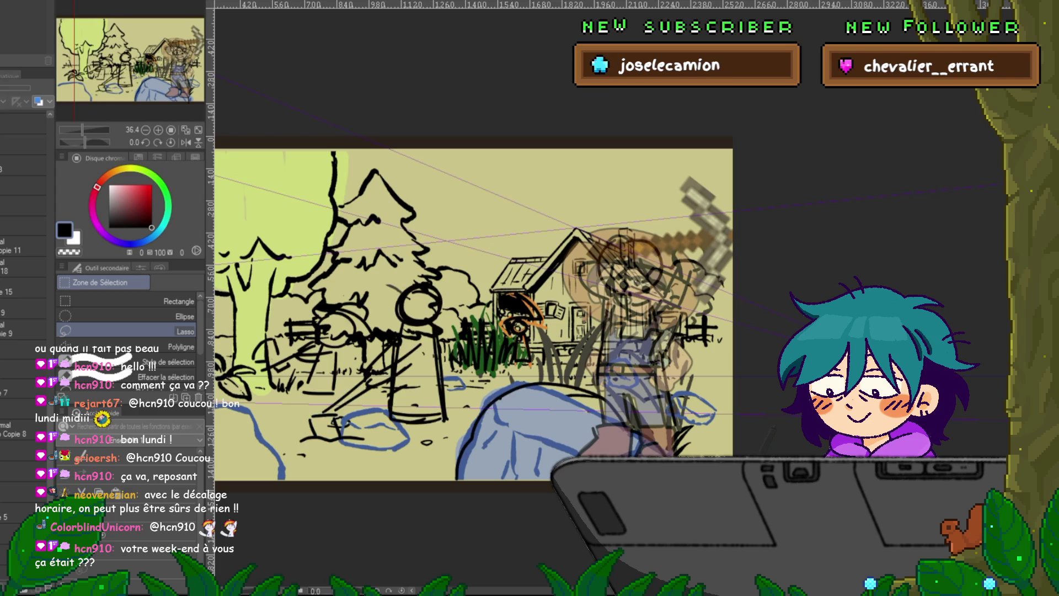
click(22, 389)
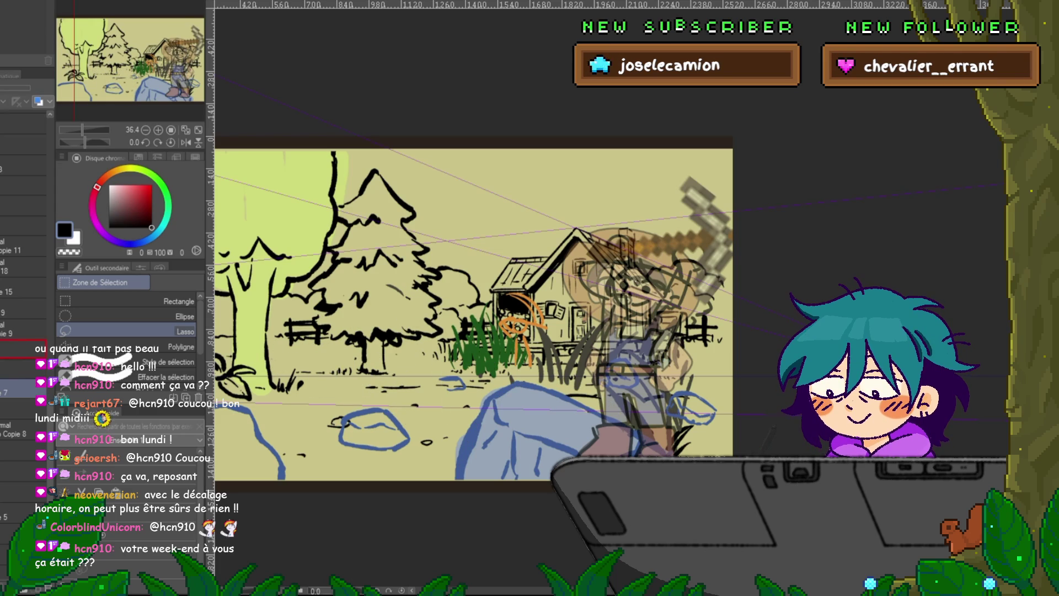
key(ctrl+e)
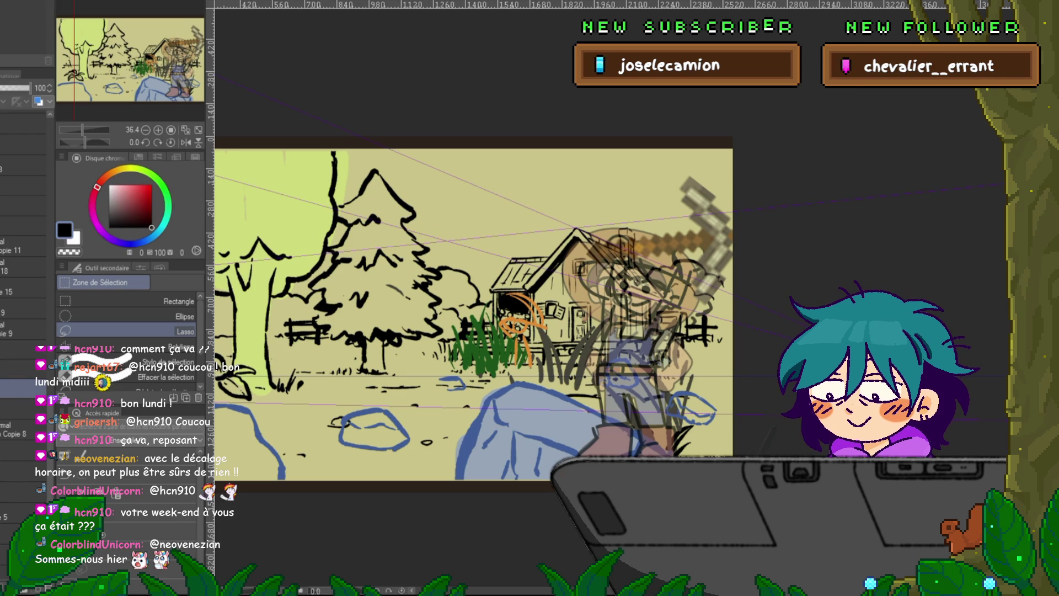
click(22, 428)
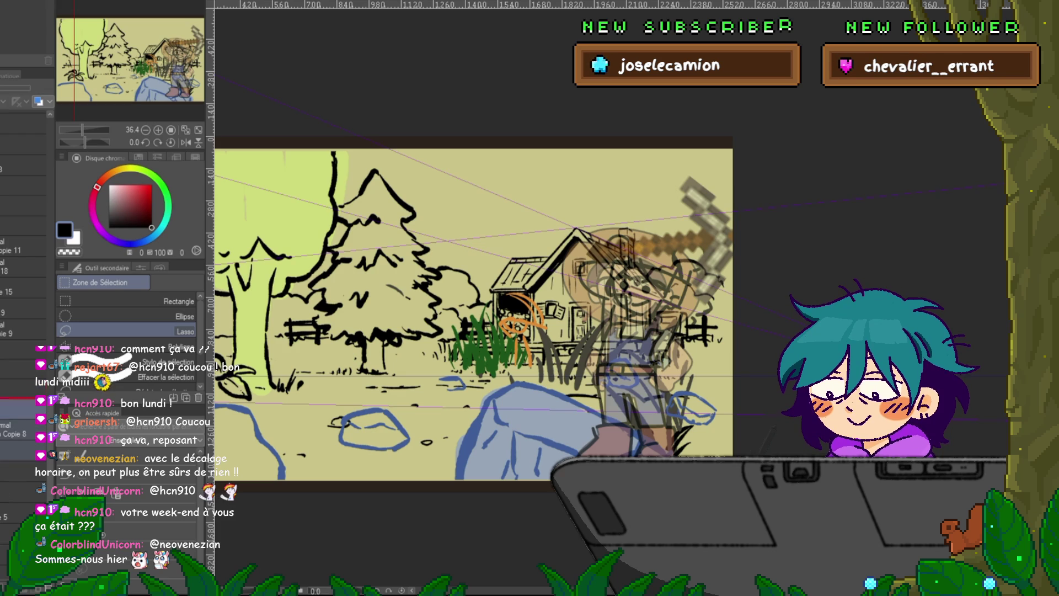
click(22, 389)
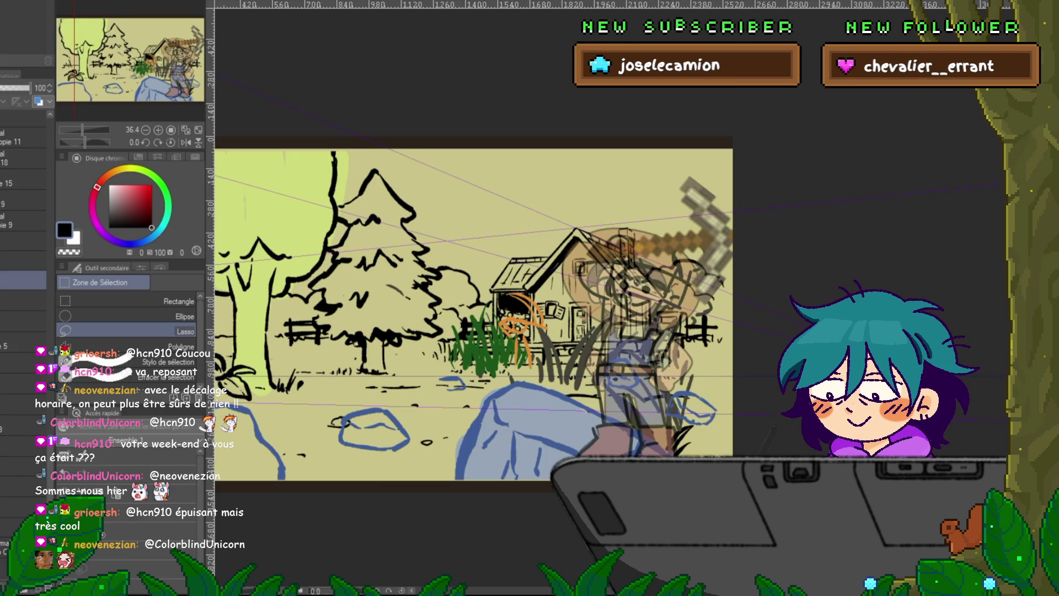
- Add a layer, show the rough pencil sketch, then reveal the grass, notes and guide layers
click(23, 225)
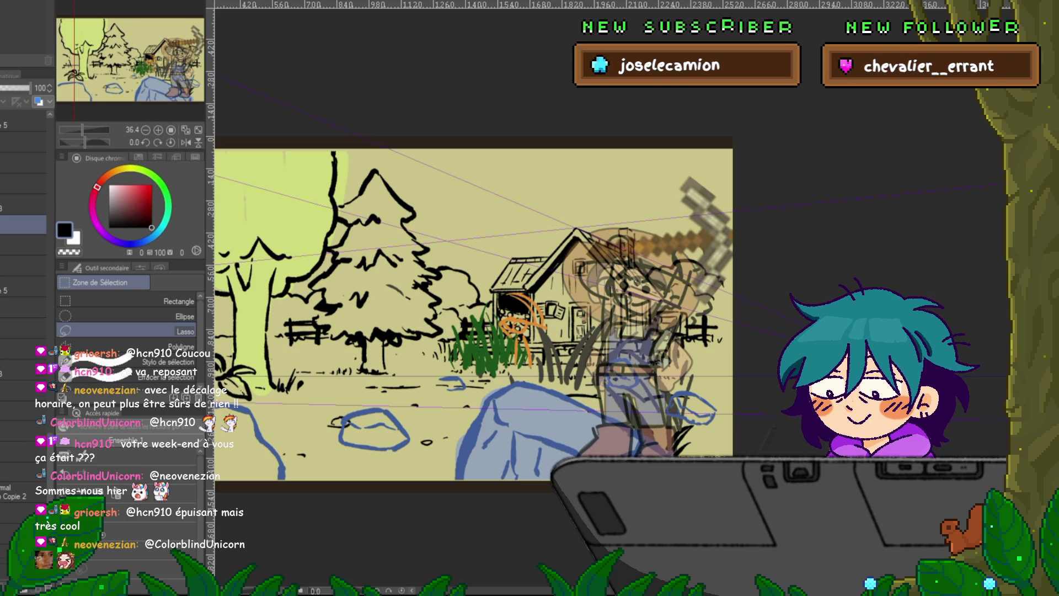
click(23, 406)
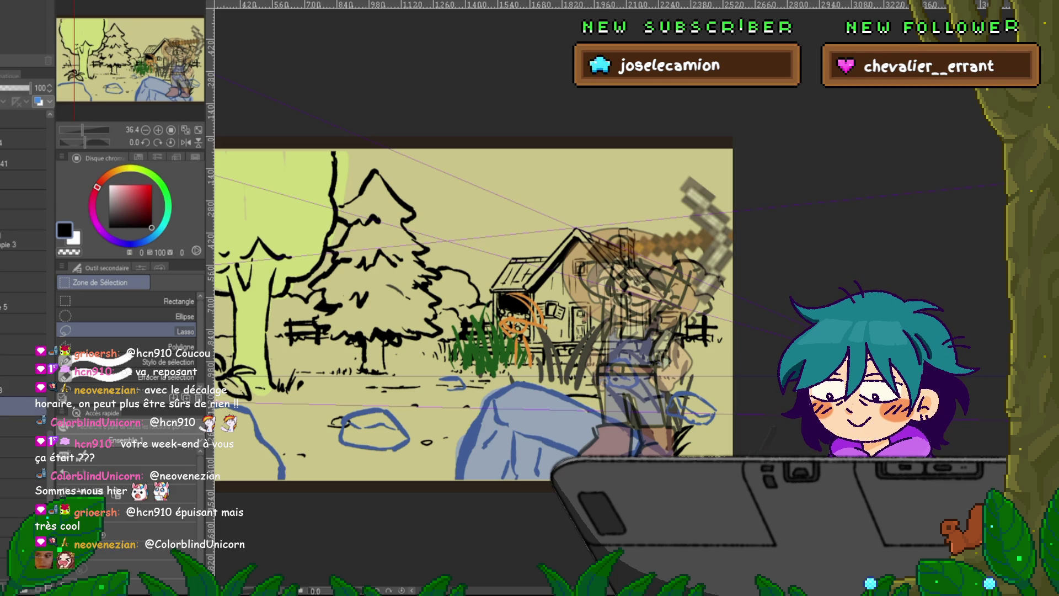
key(ctrl+v)
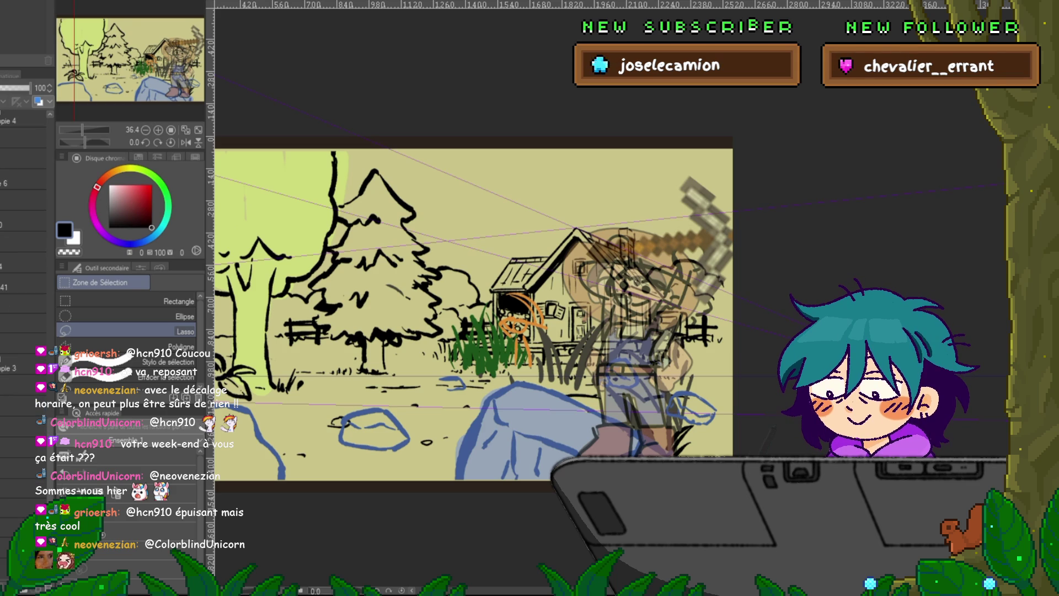
click(23, 124)
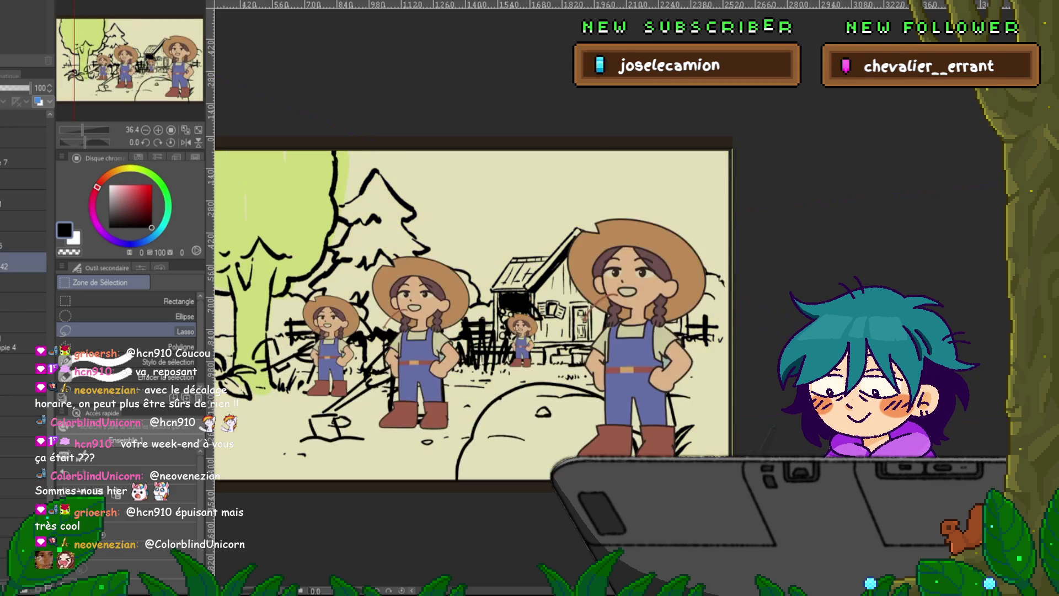
scroll(23, 221, up, 5)
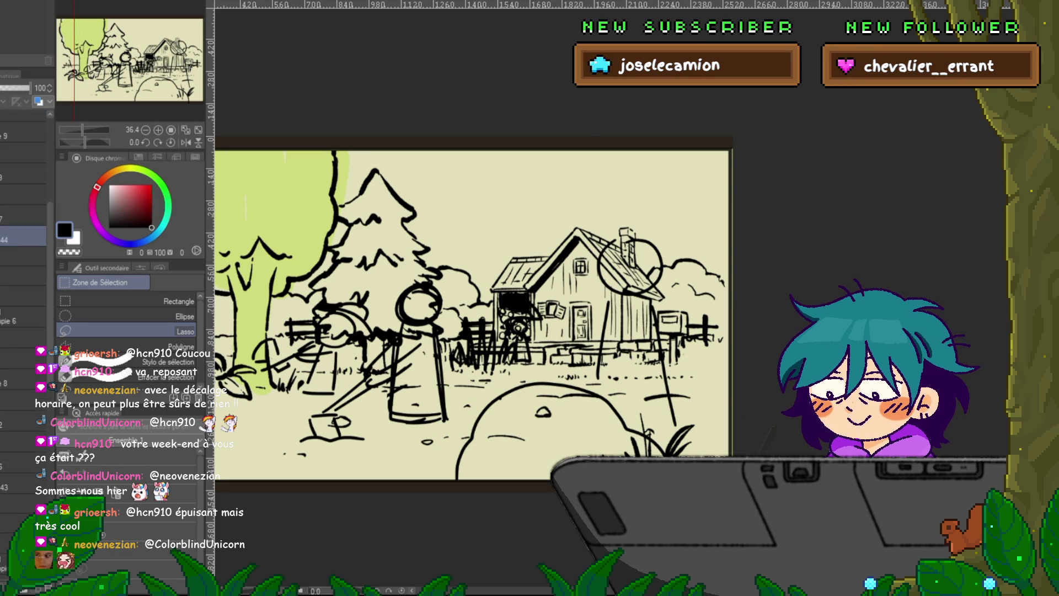
scroll(23, 276, up, 5)
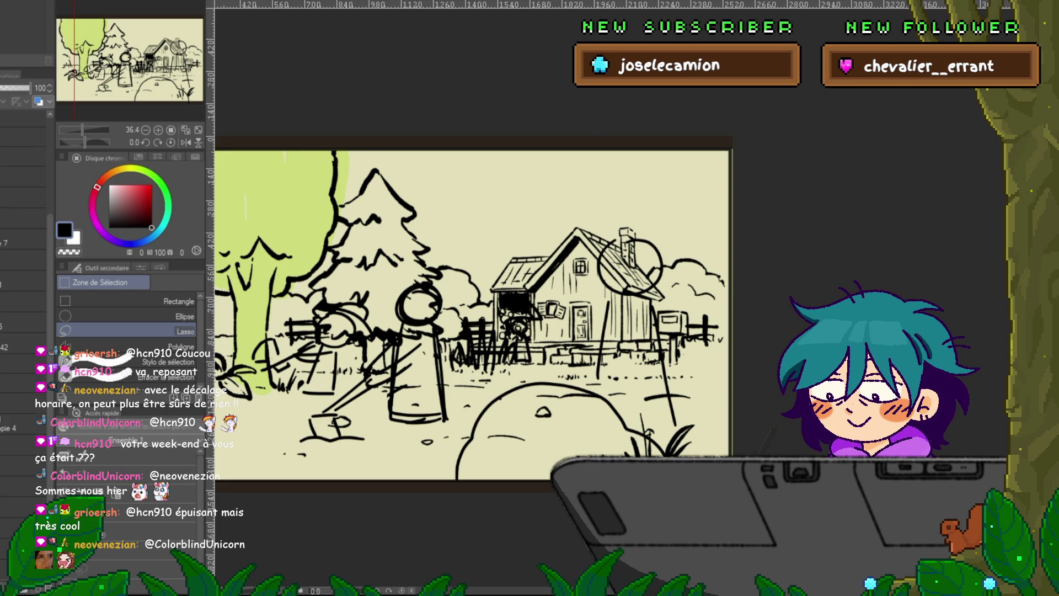
click(23, 321)
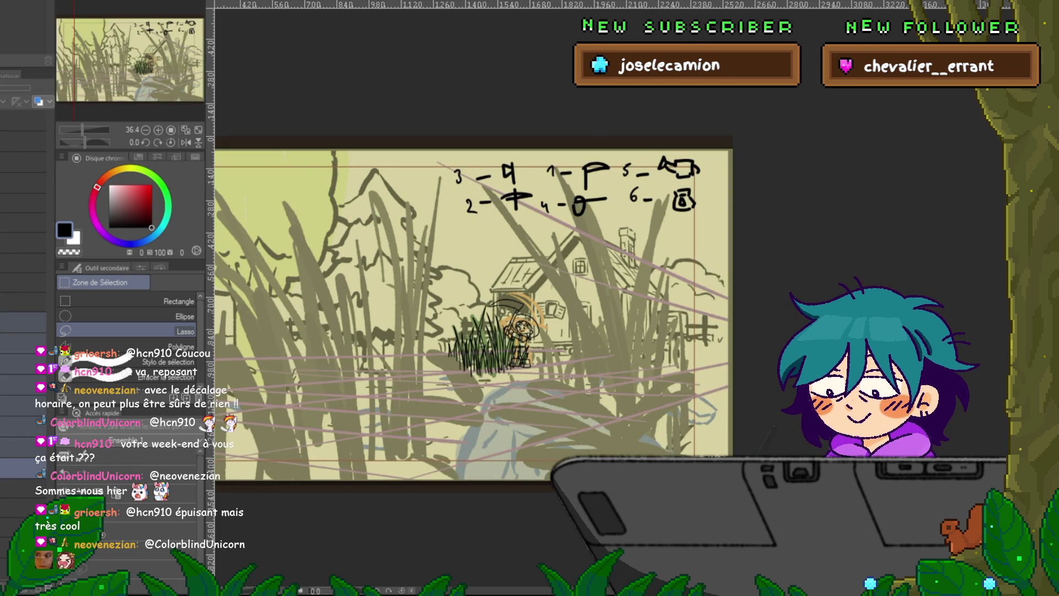
click(23, 425)
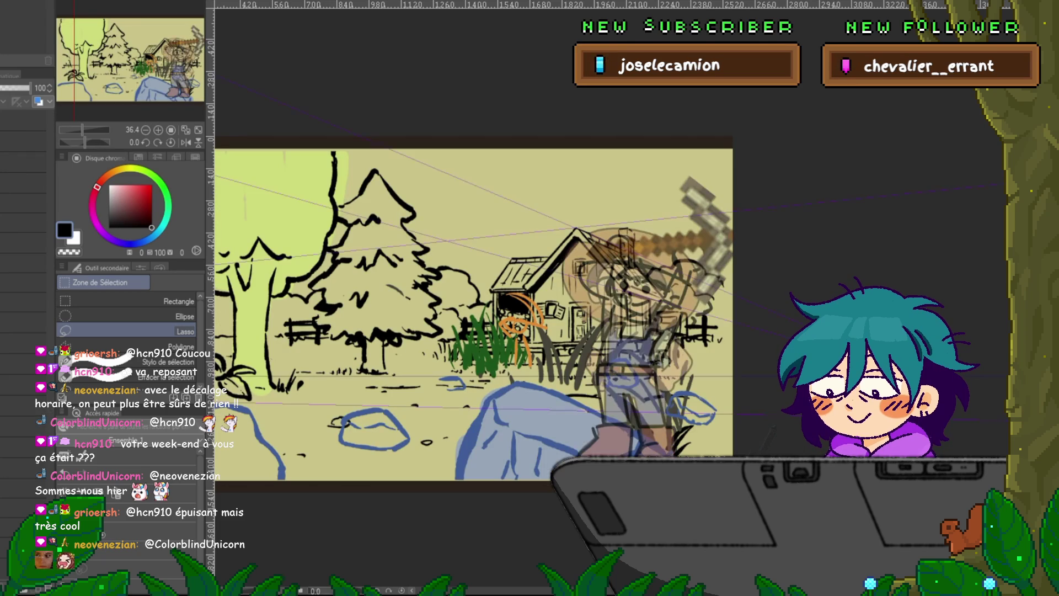
- Select the inked scene layer lower in the stack to show the beige-filled girl
scroll(23, 331, down, 3)
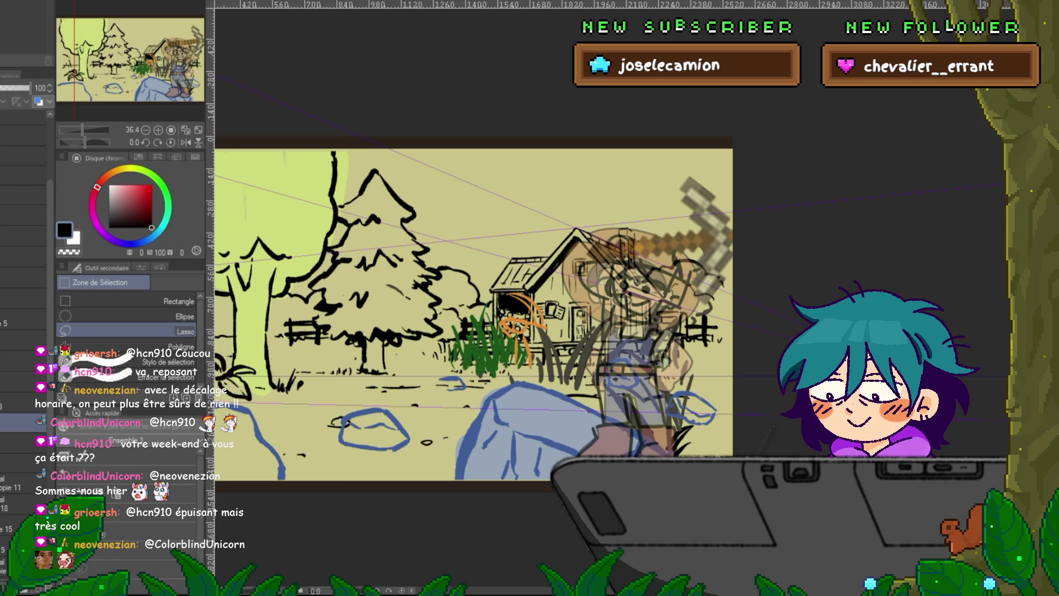
scroll(23, 331, down, 2)
scroll(23, 331, down, 4)
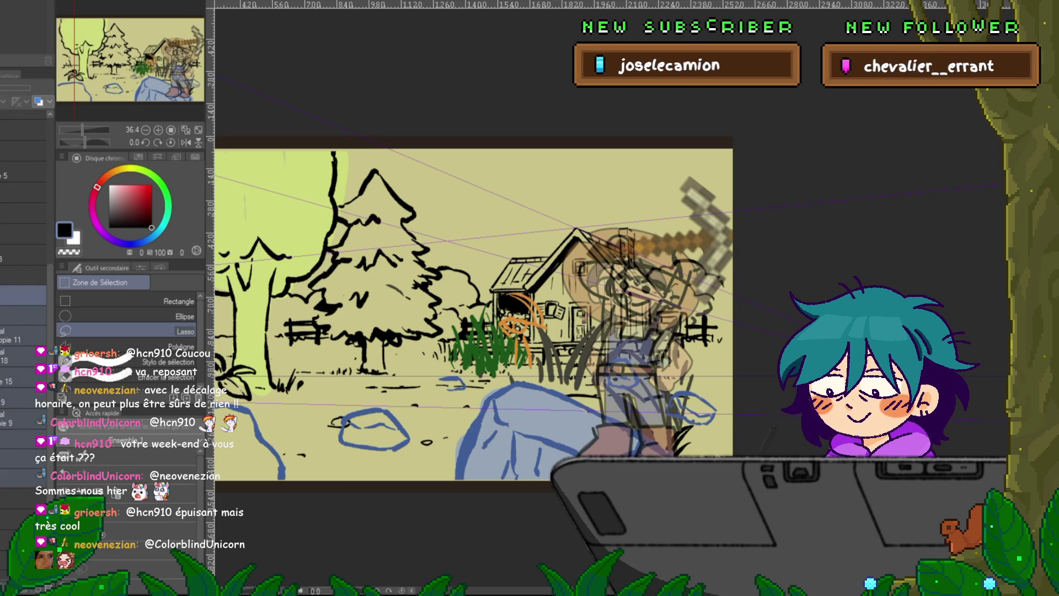
scroll(23, 331, down, 1)
click(23, 458)
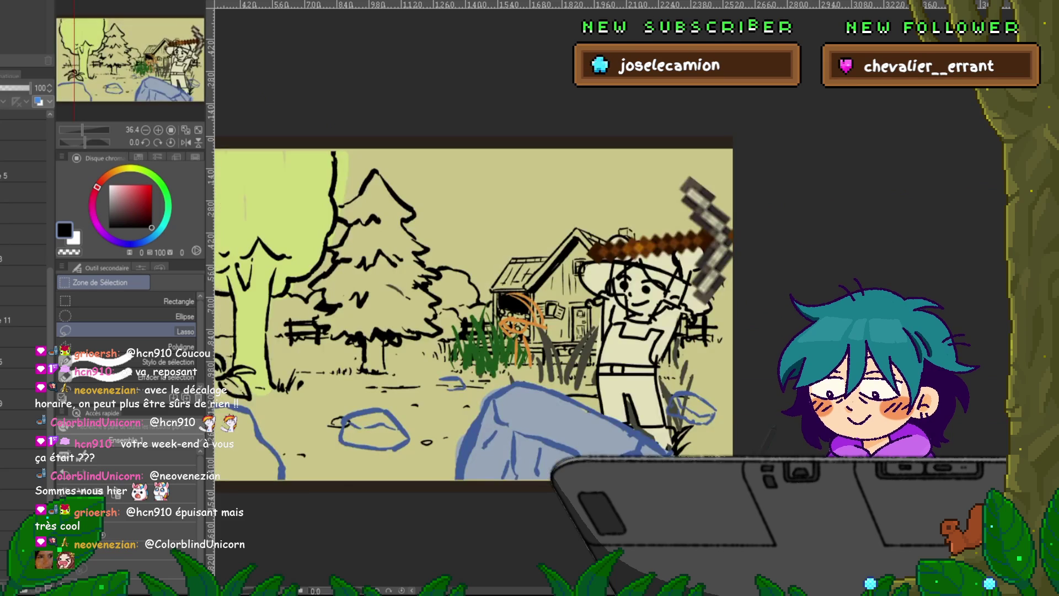
- Restore the inked forest-house scene, advance to the raised-pickaxe frame and reorder a layer
click(16, 458)
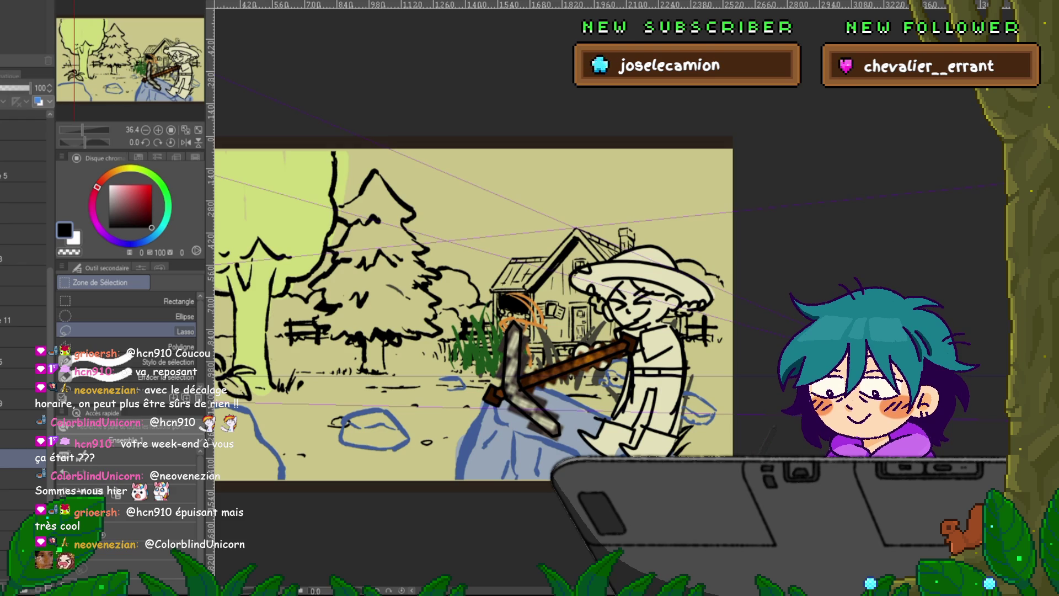
click(22, 439)
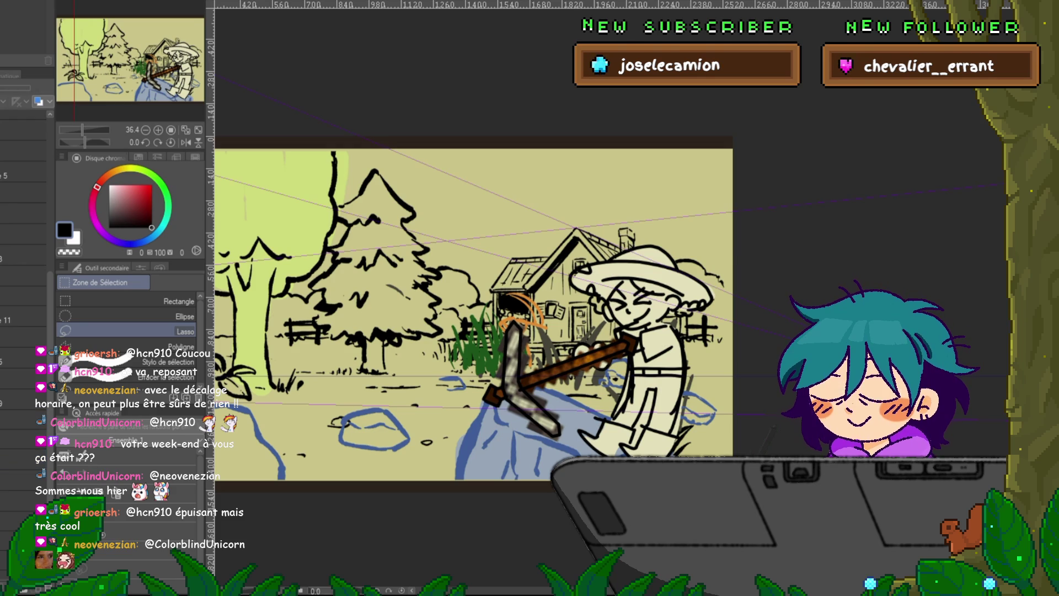
key(Right)
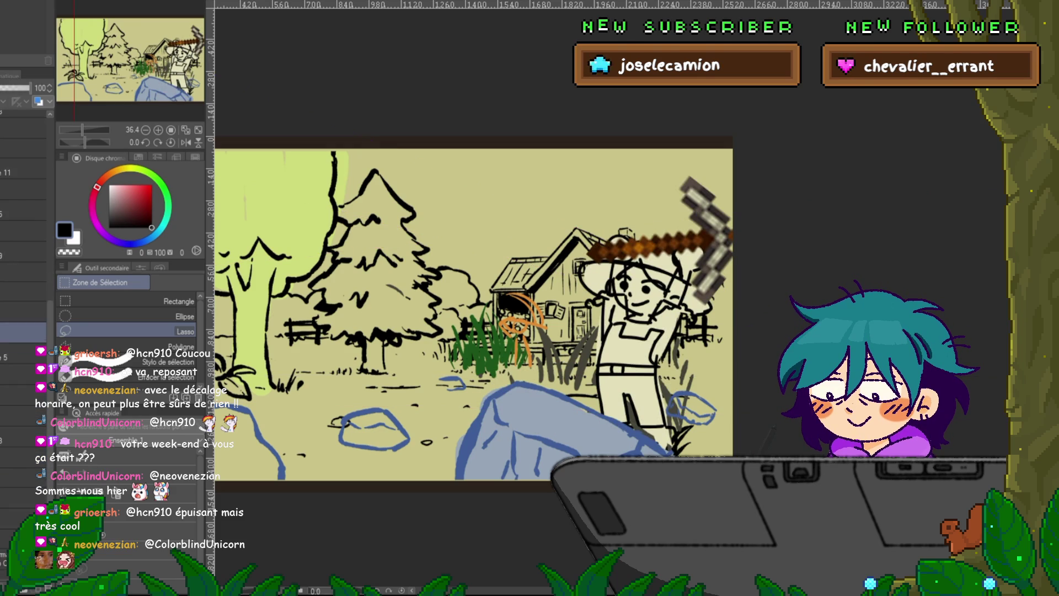
scroll(23, 320, down, 2)
click(22, 396)
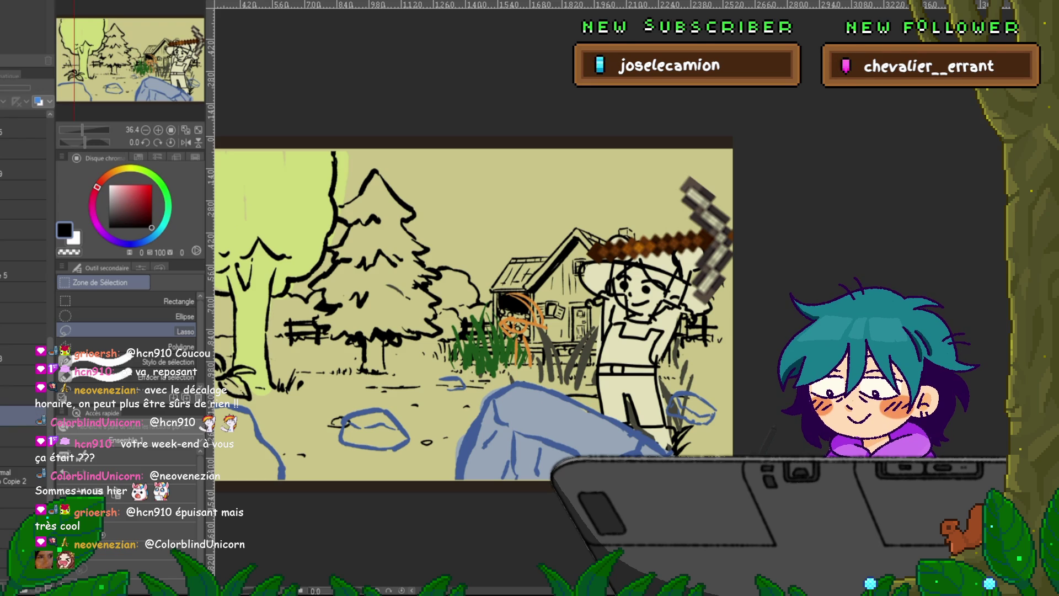
click(22, 415)
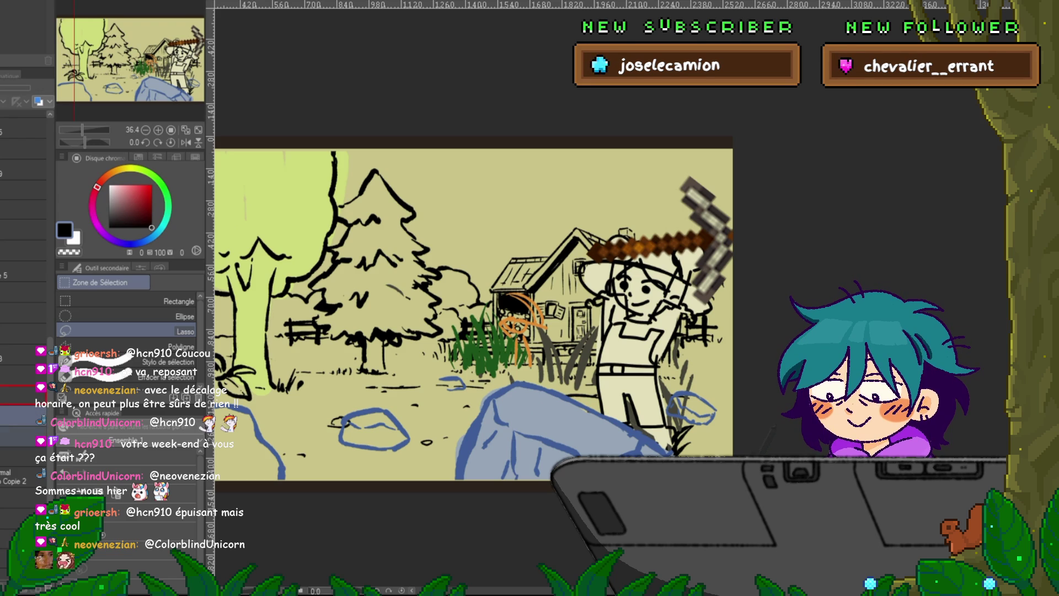
drag(22, 415, 17, 395)
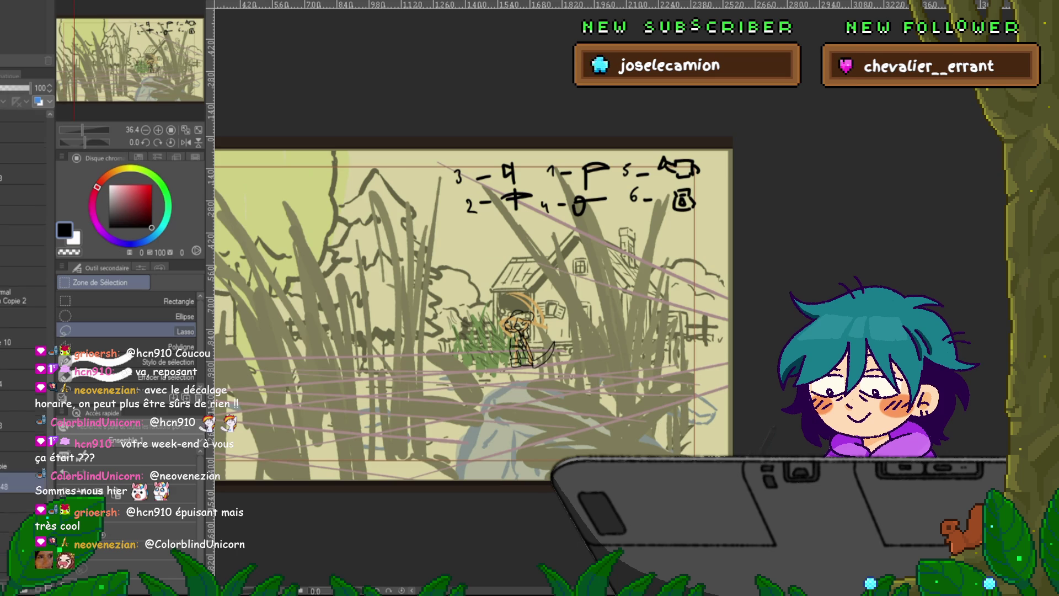
- Hide the grass sketch and perspective guides, and check the pickaxe layer by toggling it
scroll(23, 331, down, 3)
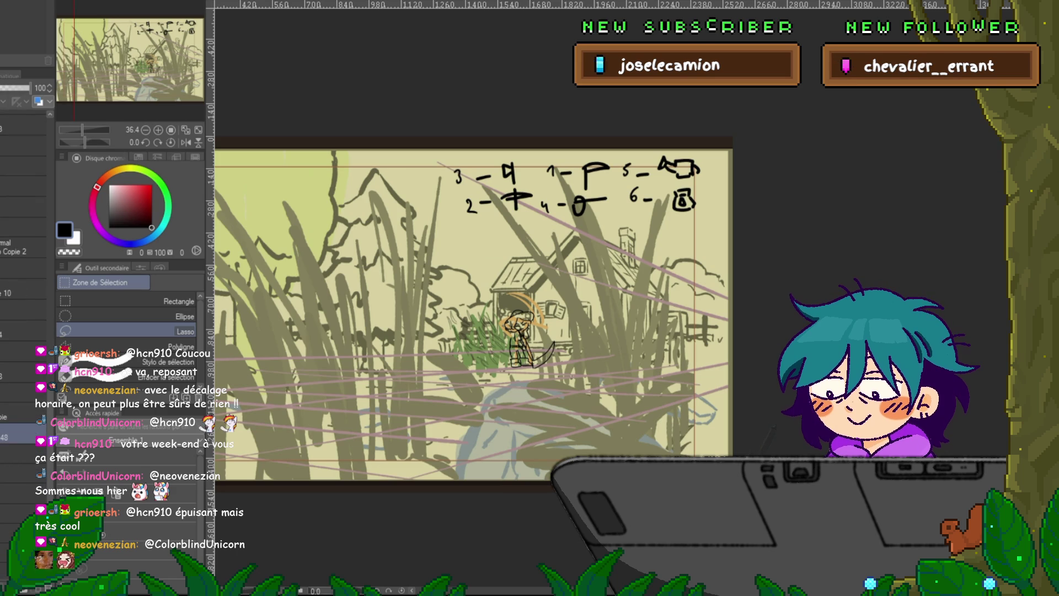
scroll(23, 331, up, 4)
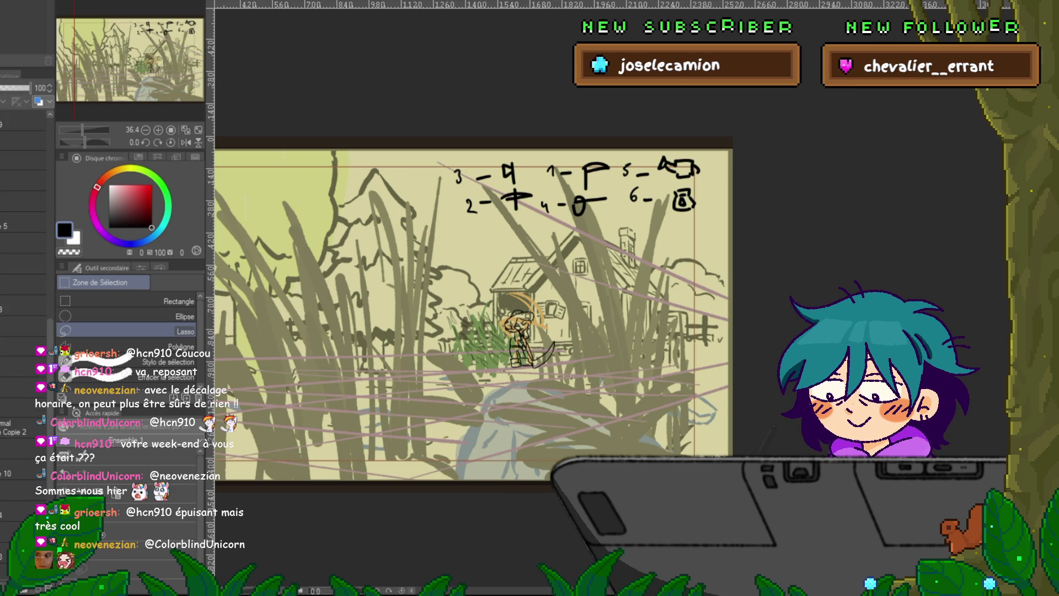
click(11, 380)
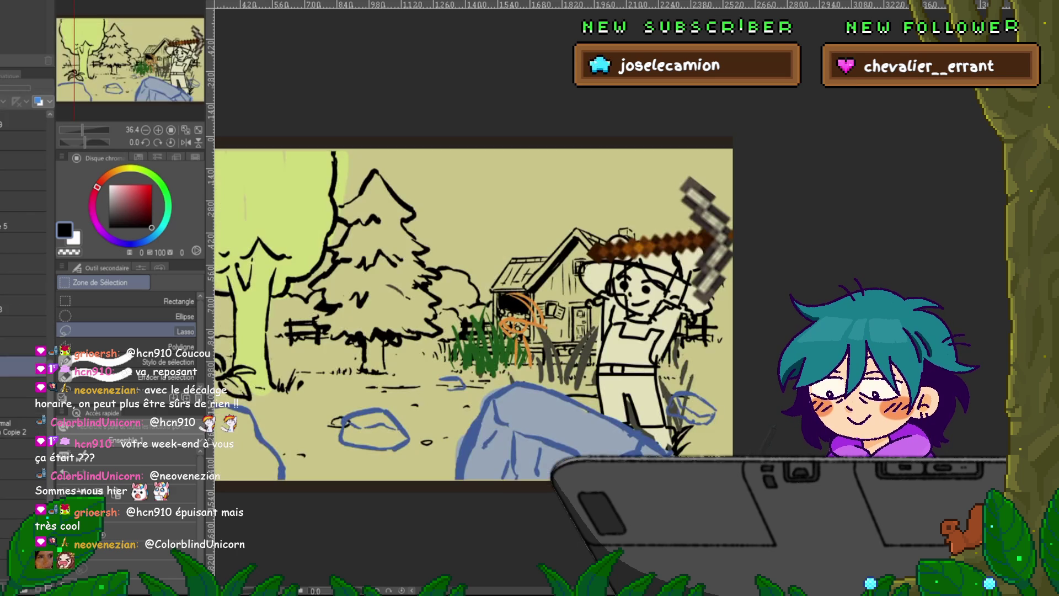
click(22, 387)
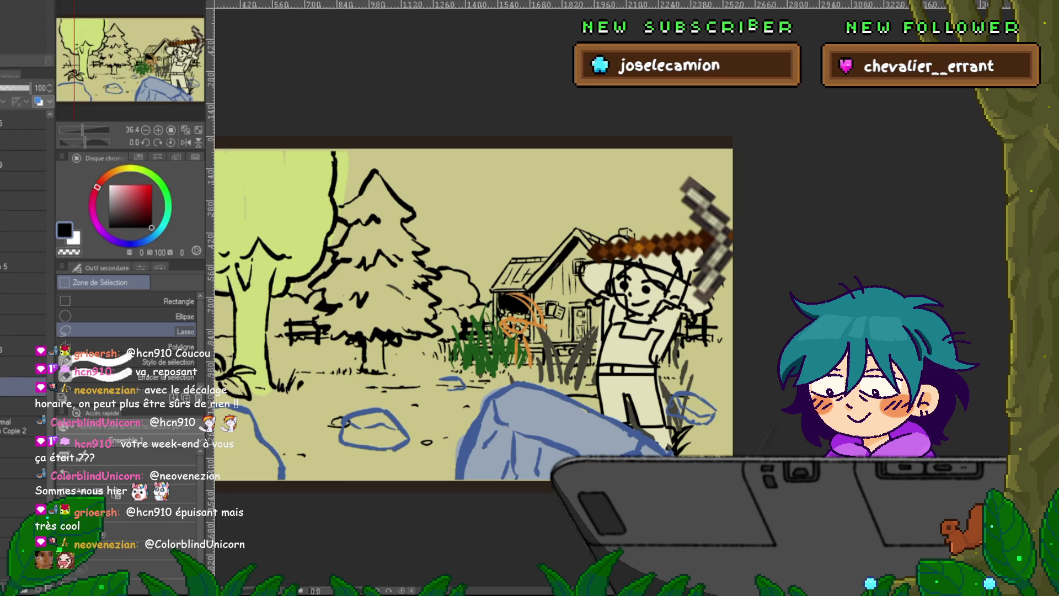
click(22, 367)
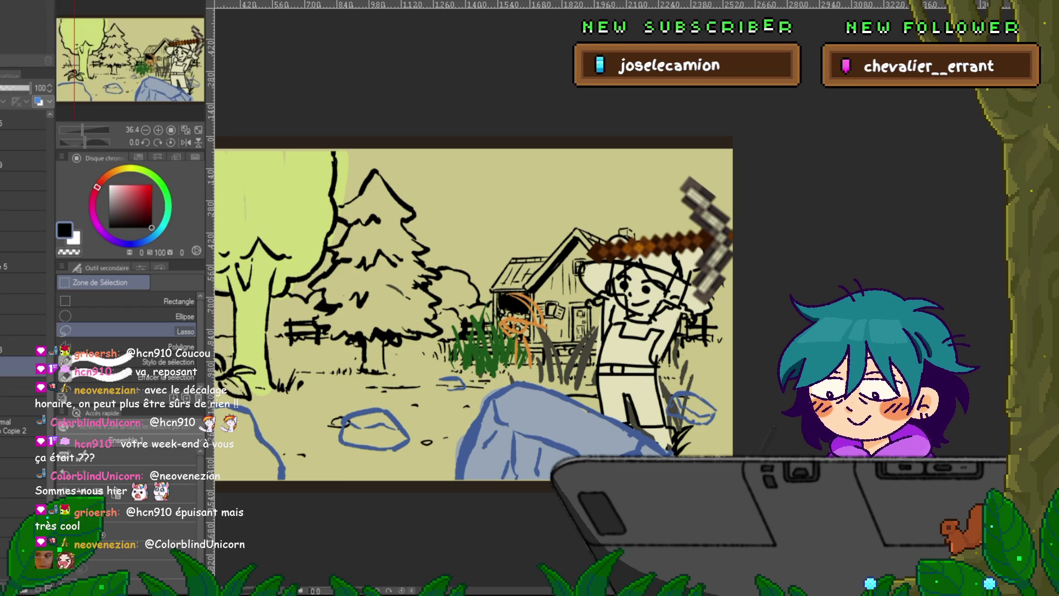
click(5, 367)
click(4, 367)
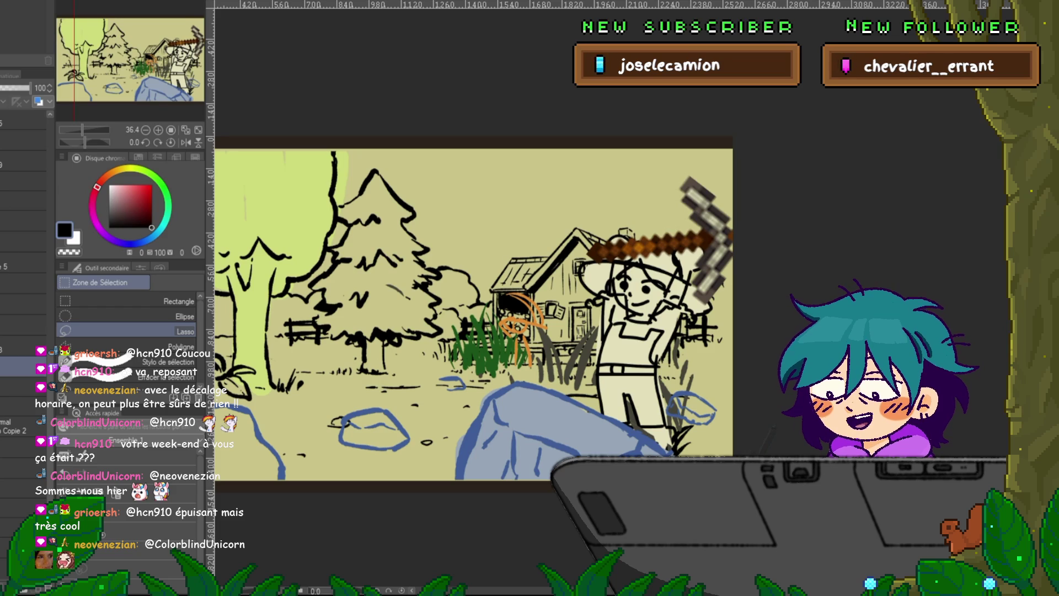
- Compare the half-opacity and fully opaque layers higher in the stack
click(23, 346)
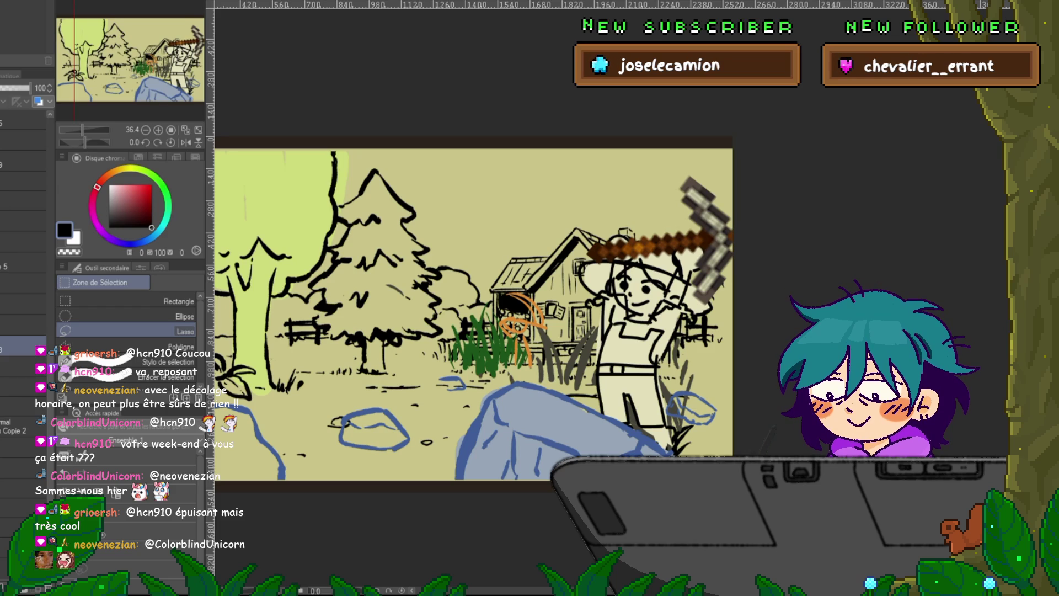
click(22, 304)
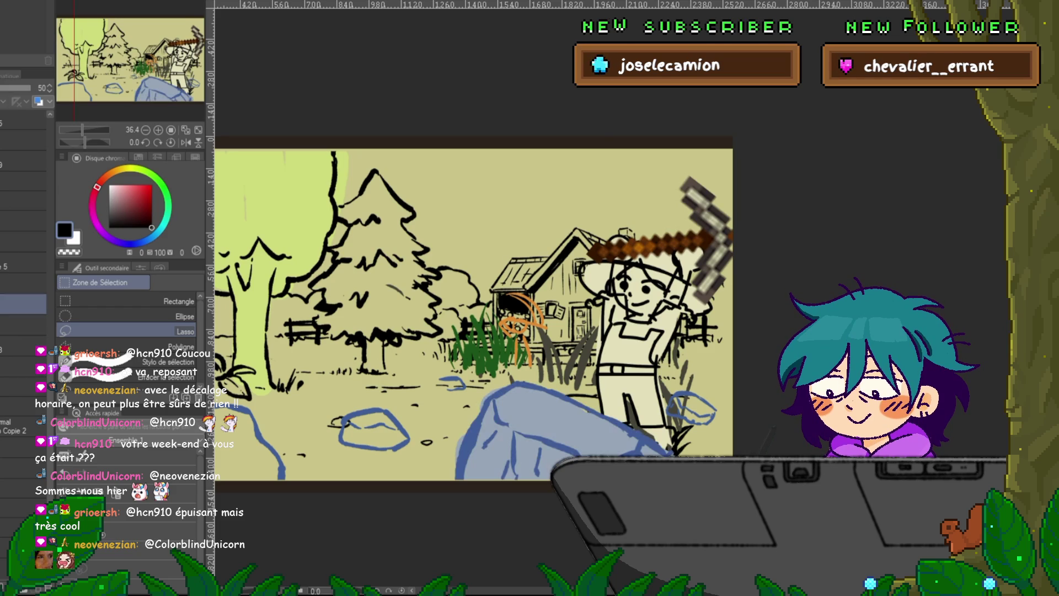
click(22, 241)
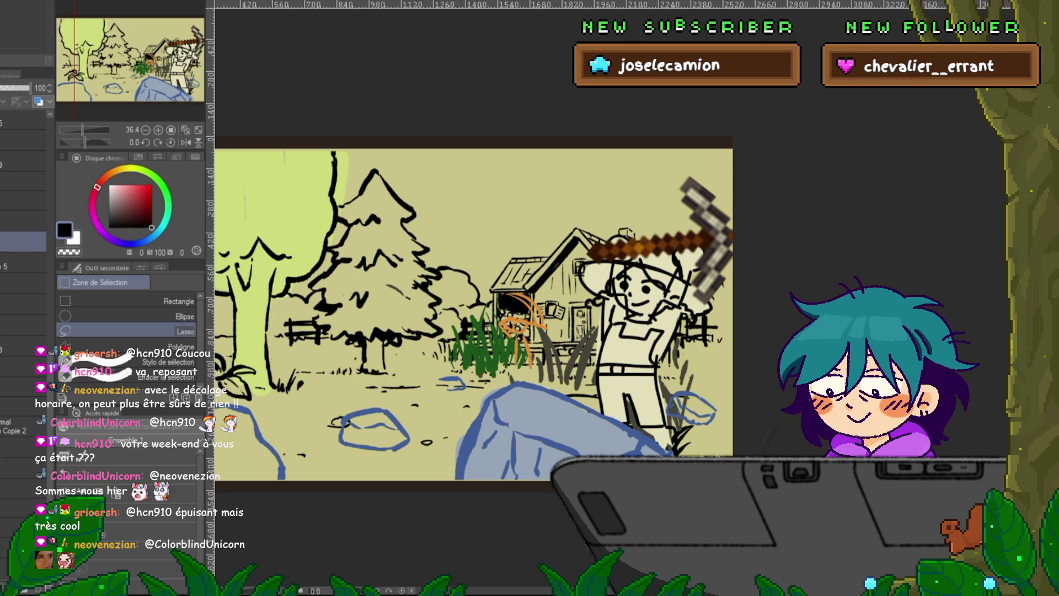
click(22, 405)
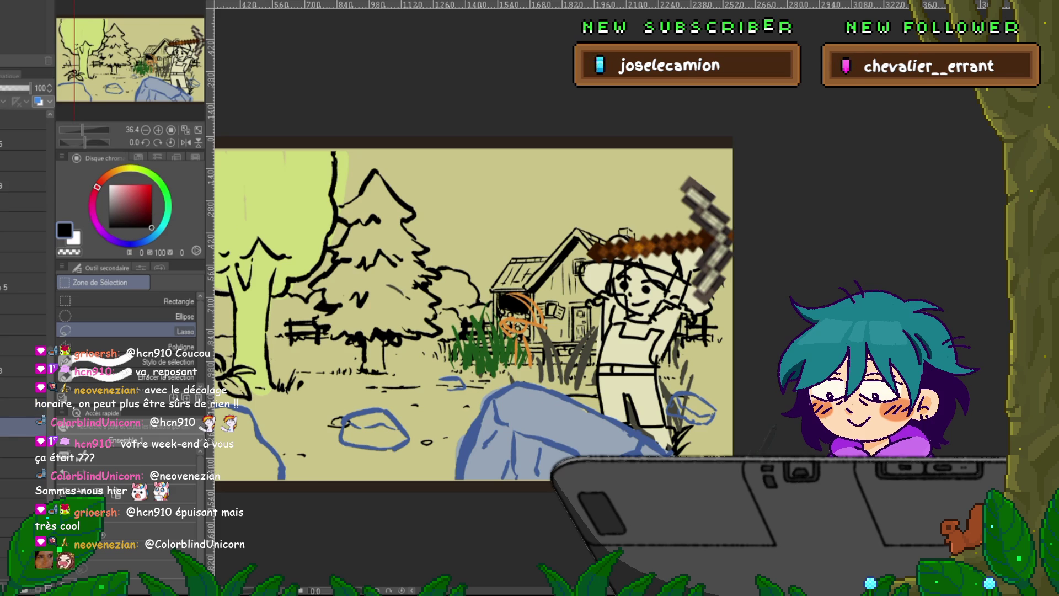
- Show the frame where the pickaxe strikes the blue boulder
click(25, 428)
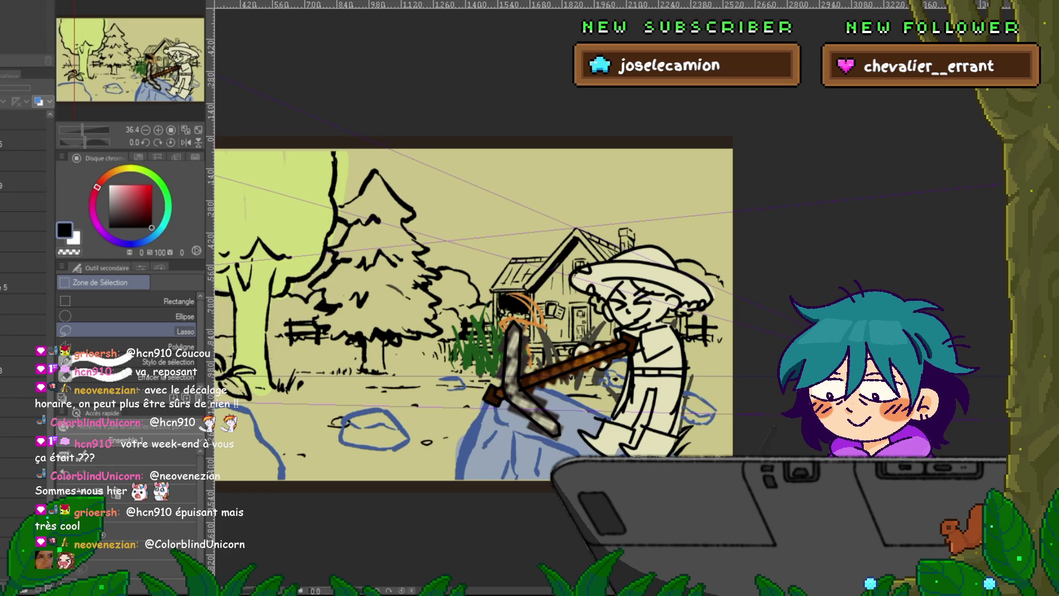
- Preview the swing by stepping between the raised, striking and lowering pickaxe frames
key(Right)
key(Left)
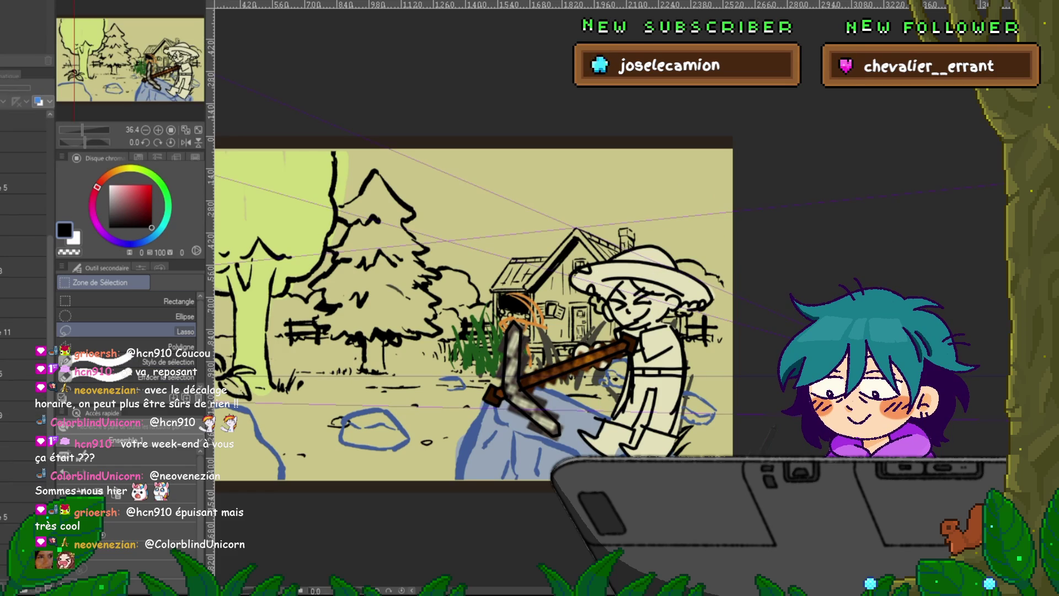
key(Right)
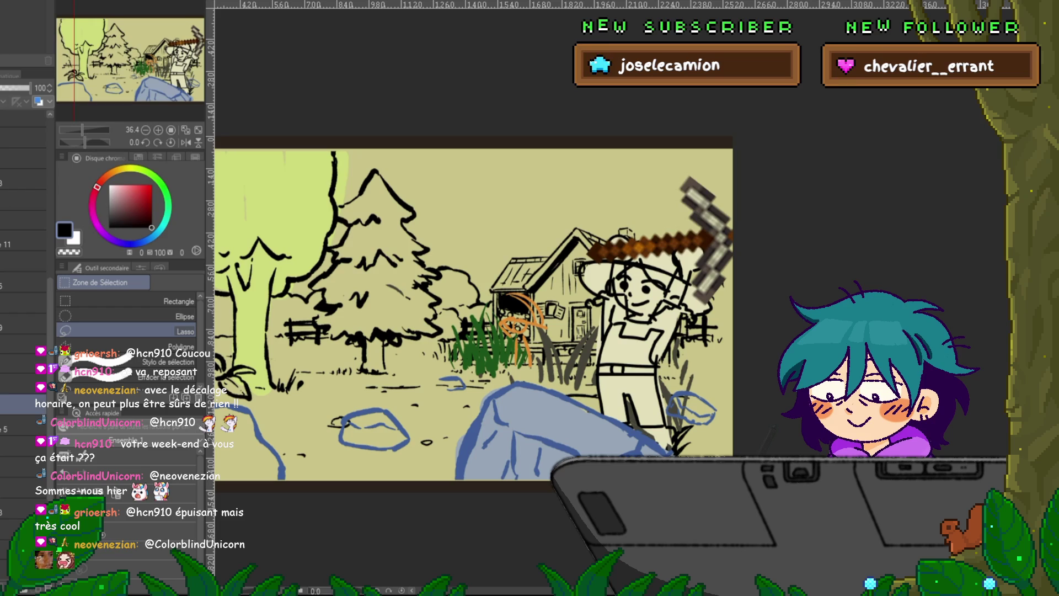
key(Right)
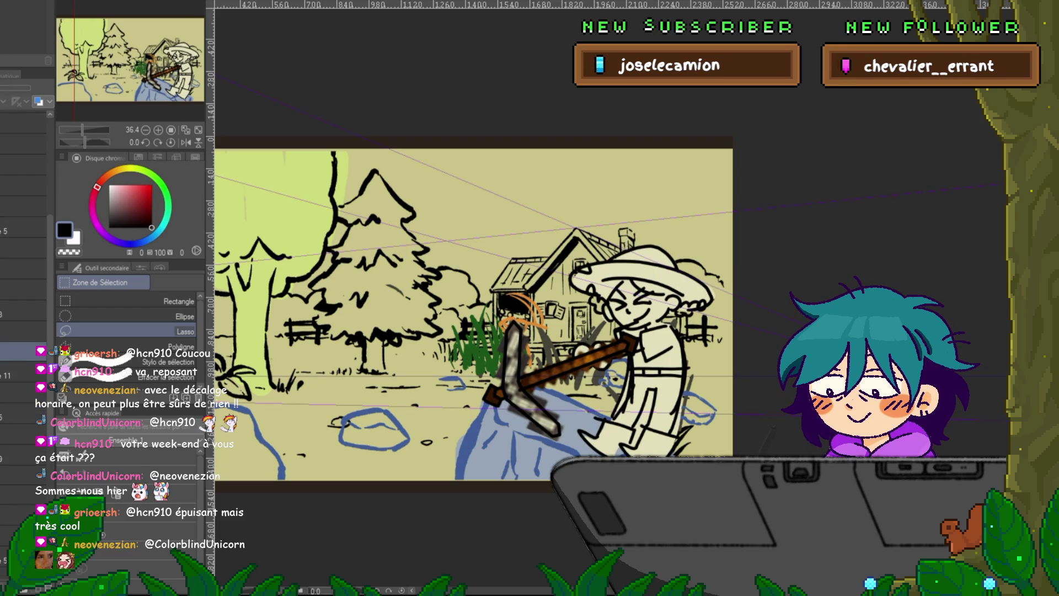
key(Right)
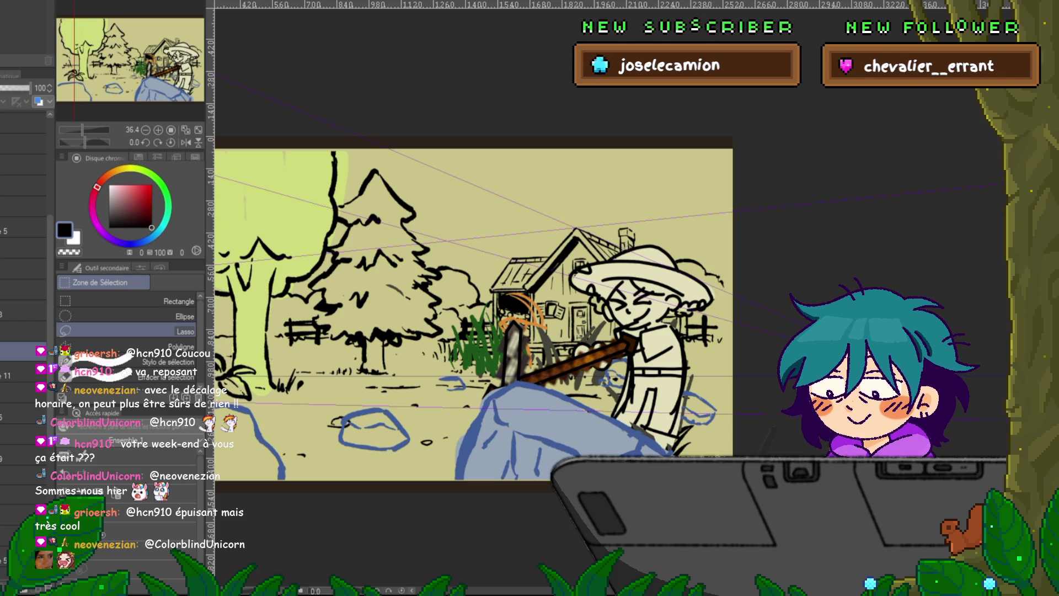
- Undo and redo to restore the full pickaxe head against the rock
key(ctrl+z)
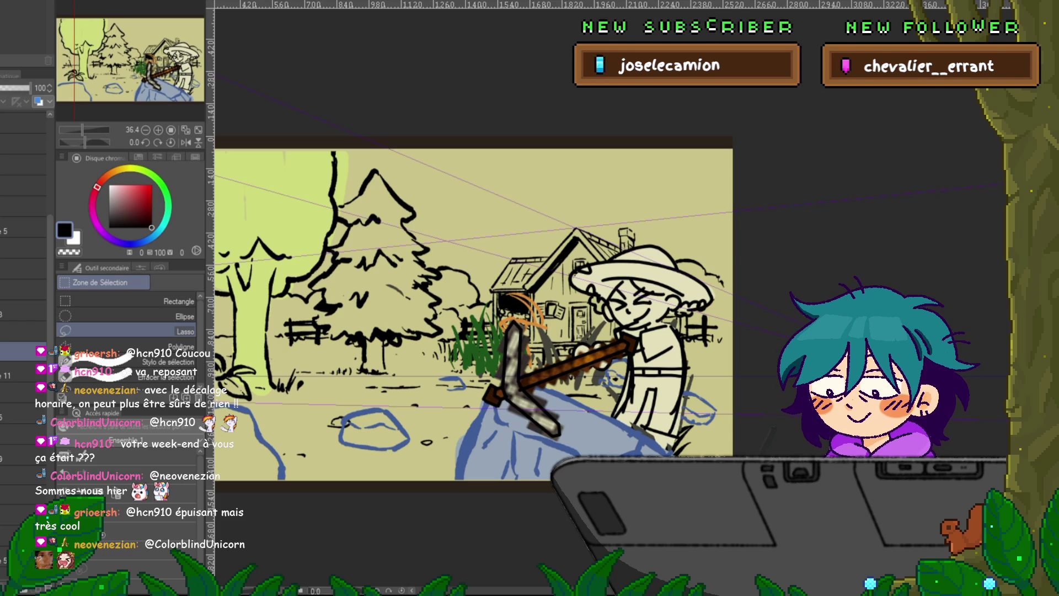
key(ctrl+z)
key(ctrl+y)
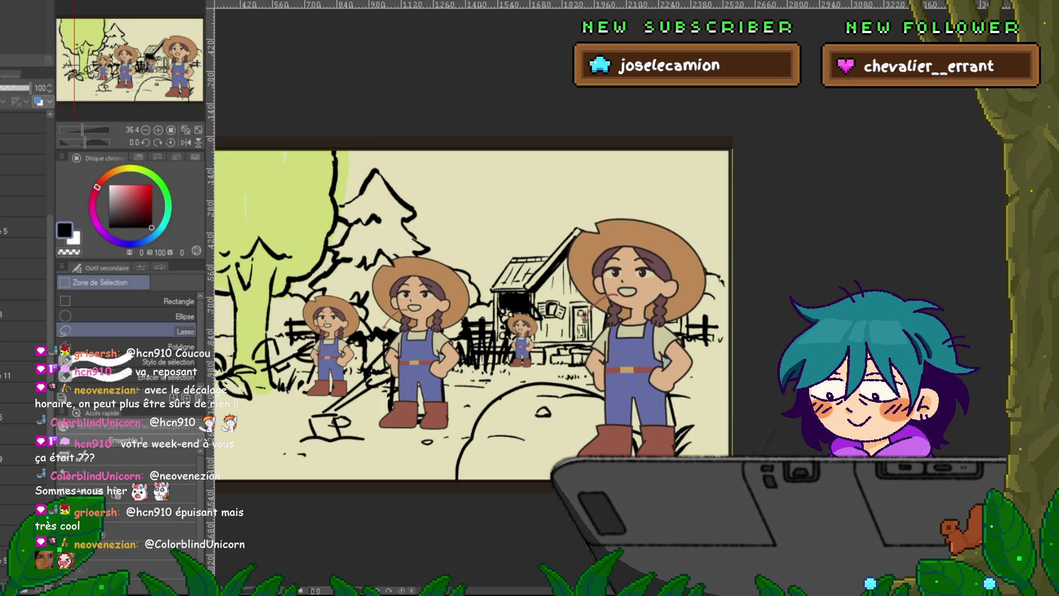
- Paste a copied layer into the stack and move a selected layer to a new position
click(23, 331)
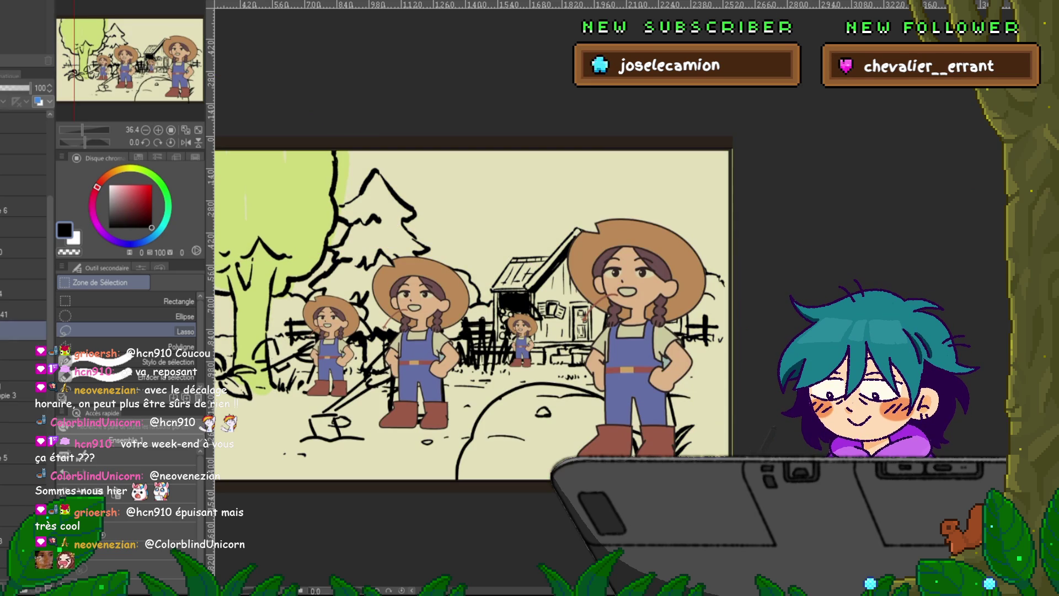
key(ctrl+v)
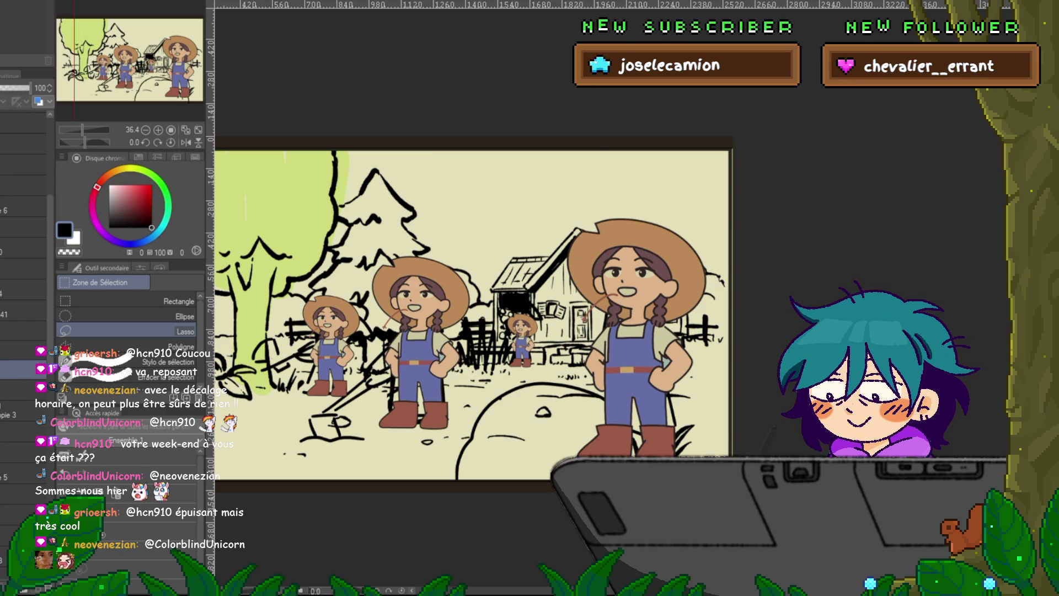
click(22, 419)
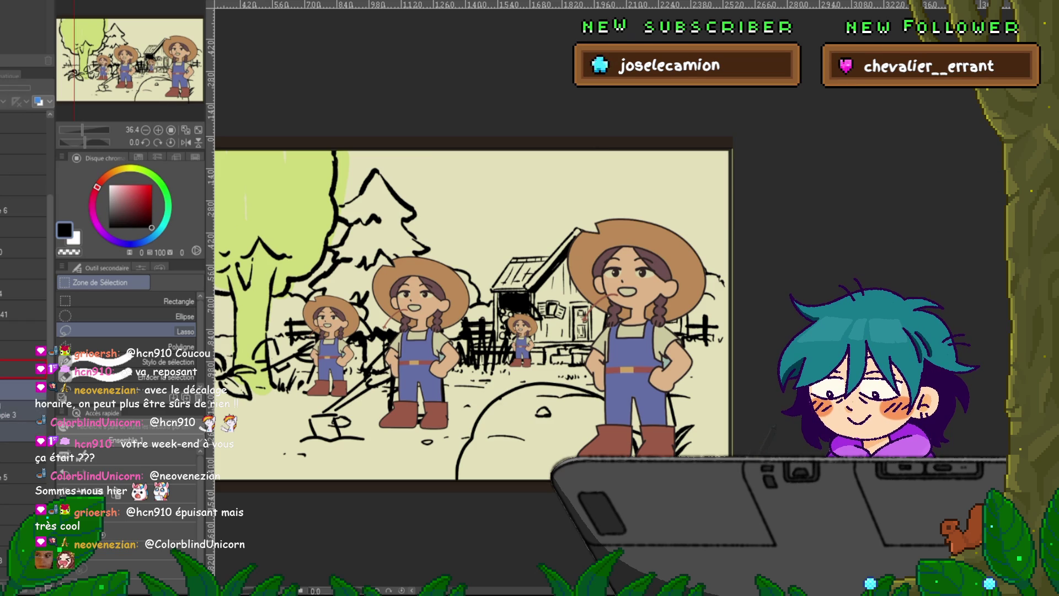
click(22, 332)
click(23, 420)
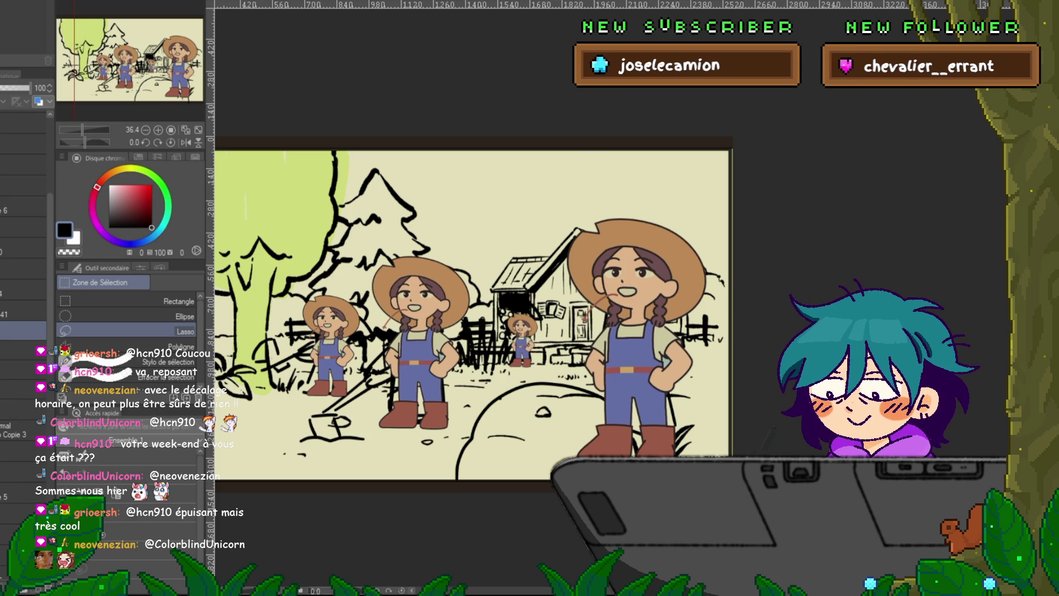
click(22, 311)
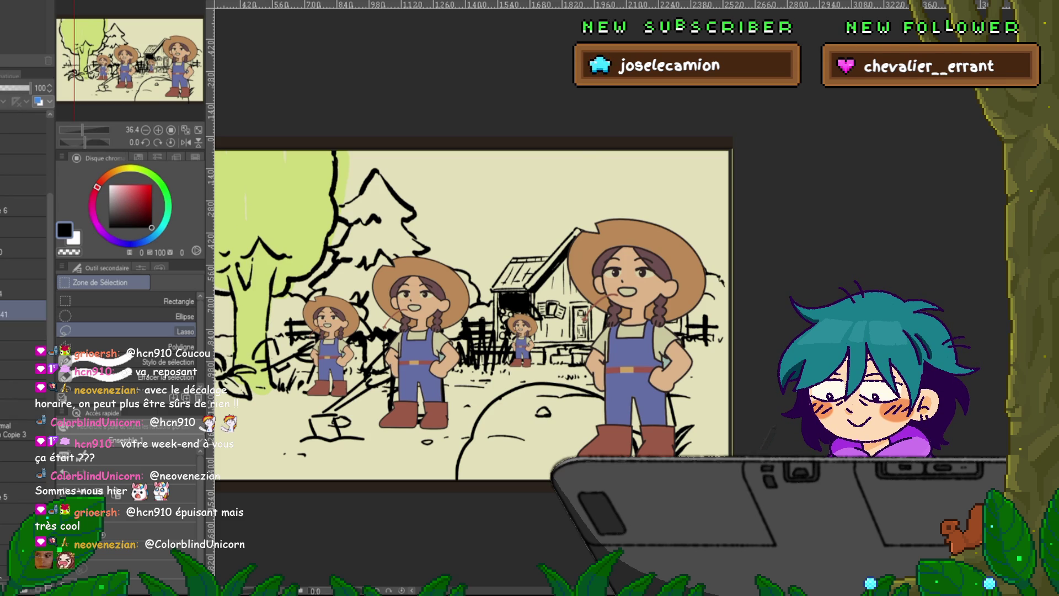
drag(23, 329, 22, 365)
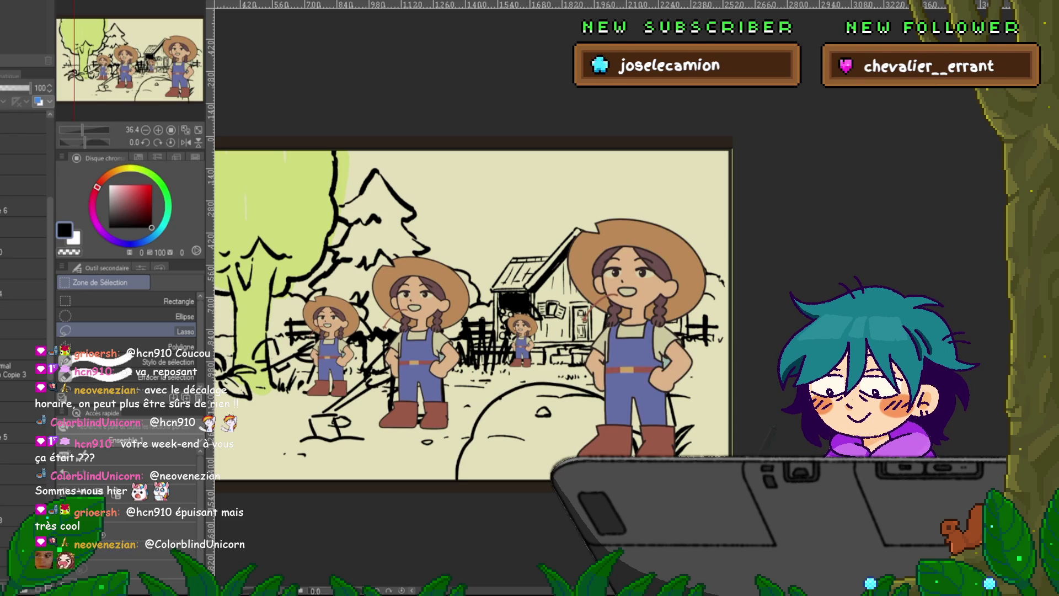
- Add a new layer and browse the layers around it
key(ctrl+shift+n)
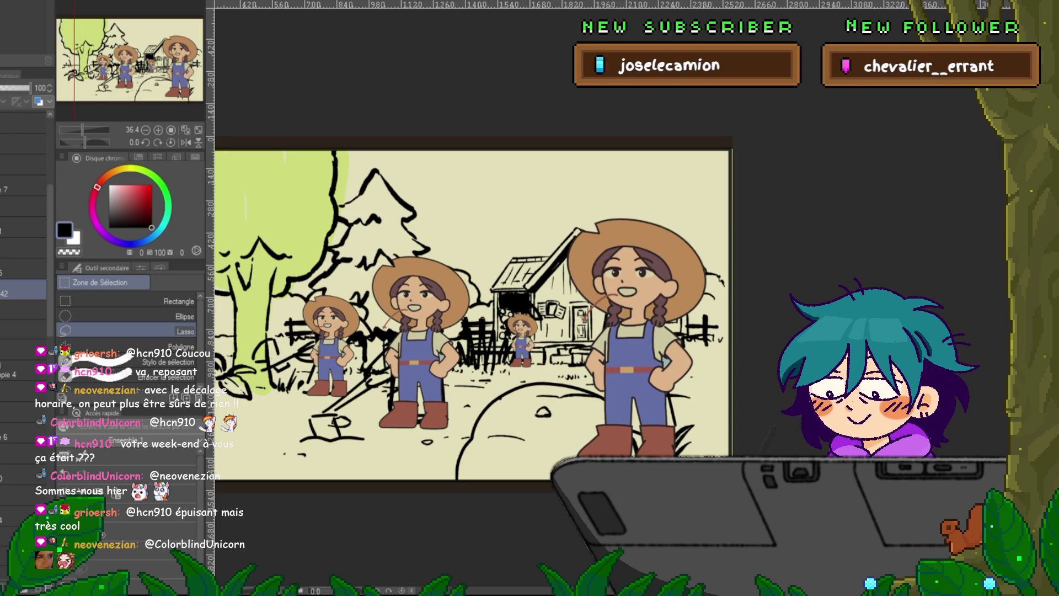
click(22, 350)
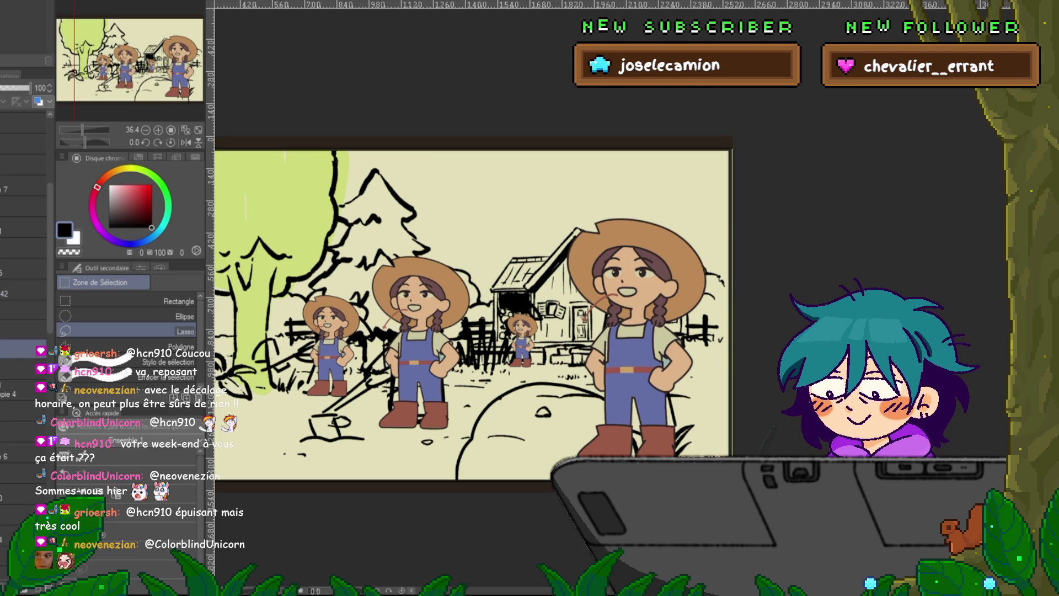
click(22, 367)
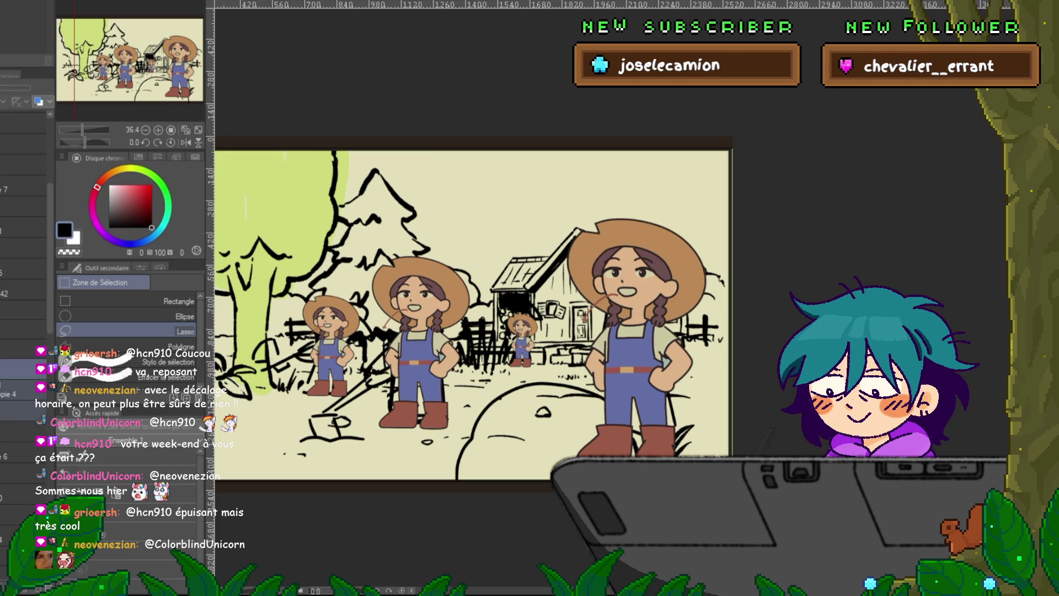
click(22, 328)
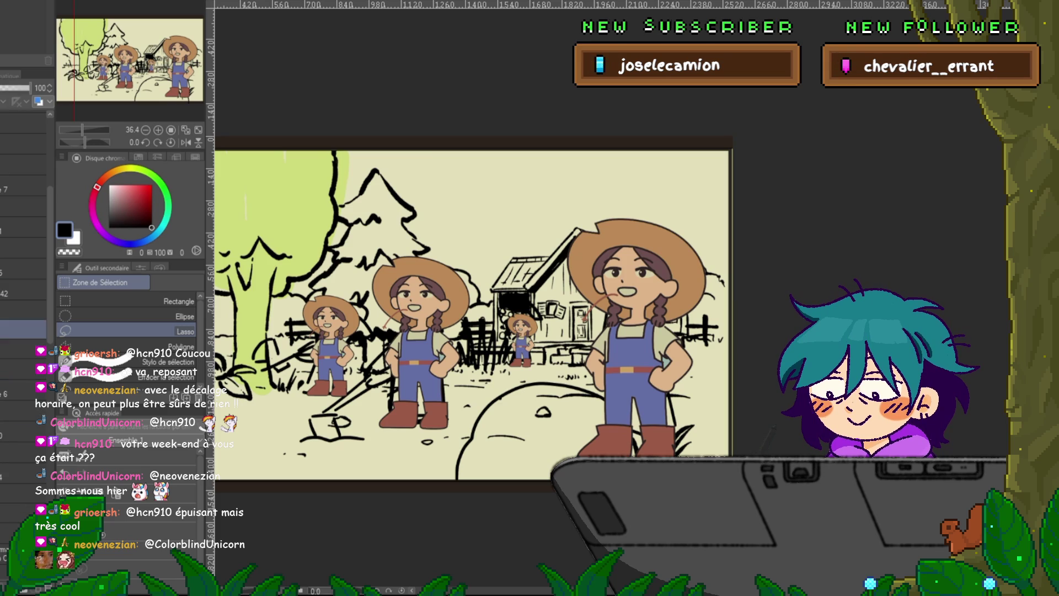
click(22, 310)
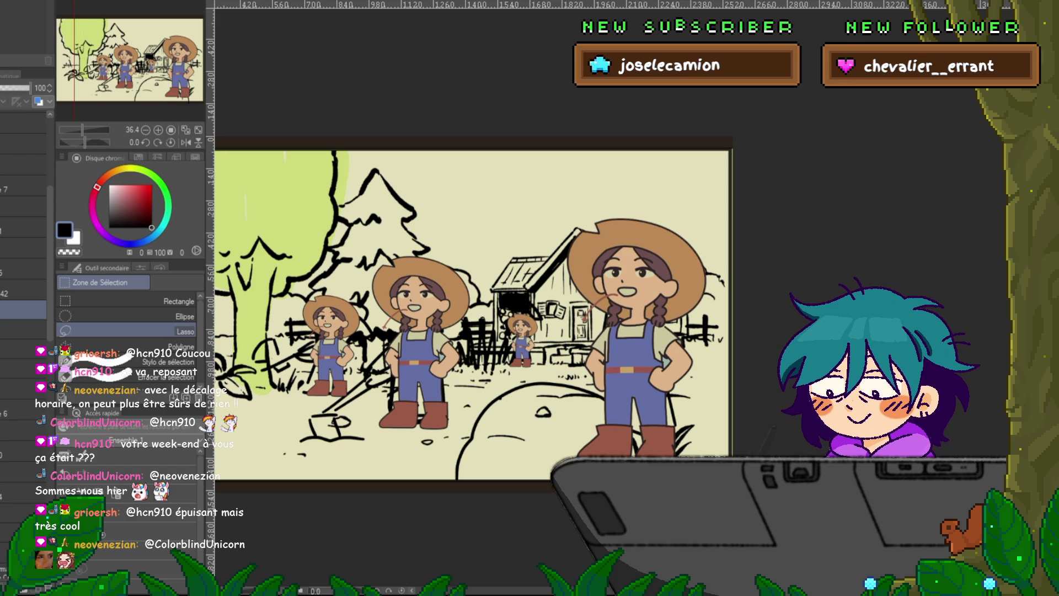
click(22, 350)
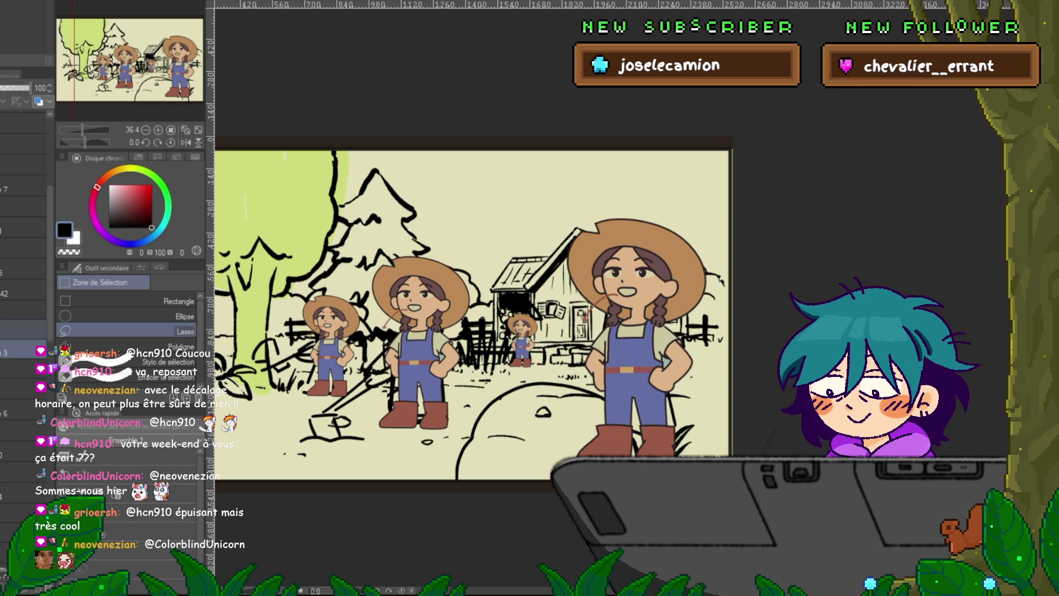
- Move a layer lower, hide the coloured characters layer and add an empty layer
click(22, 290)
click(22, 349)
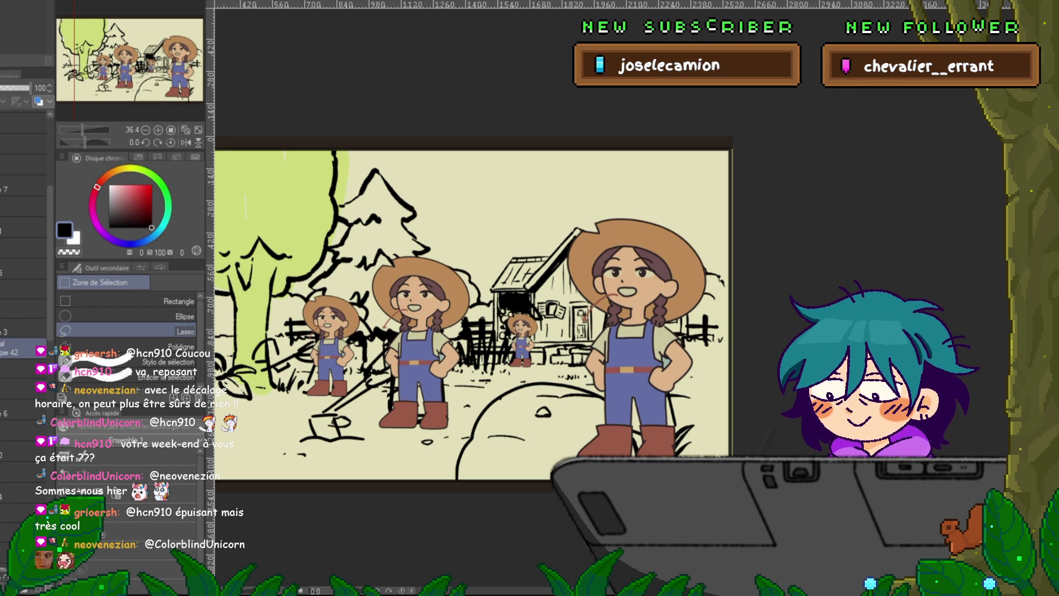
click(22, 289)
drag(22, 289, 22, 371)
click(23, 247)
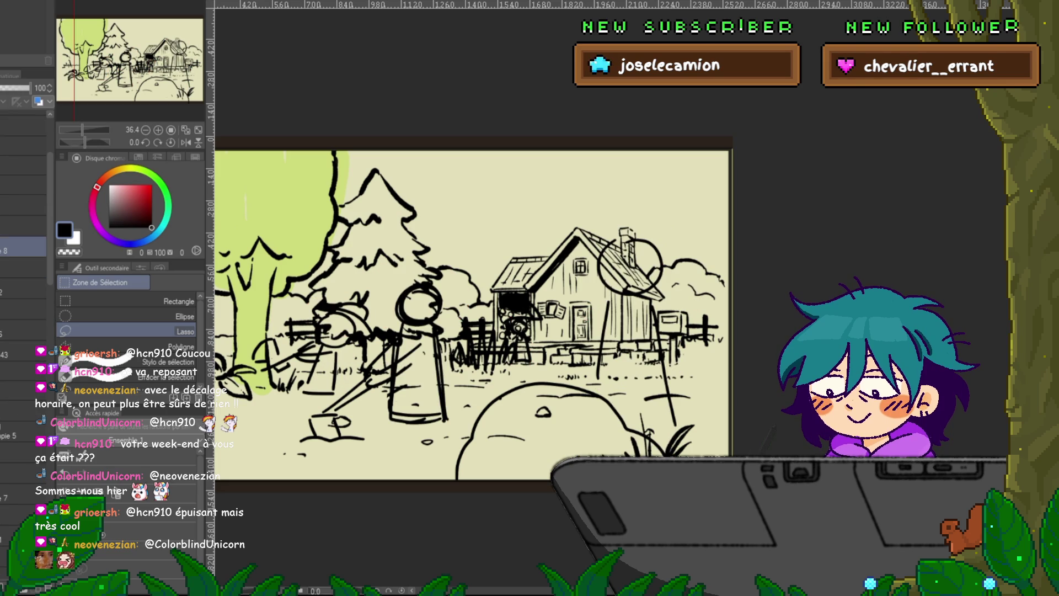
key(ctrl+shift+n)
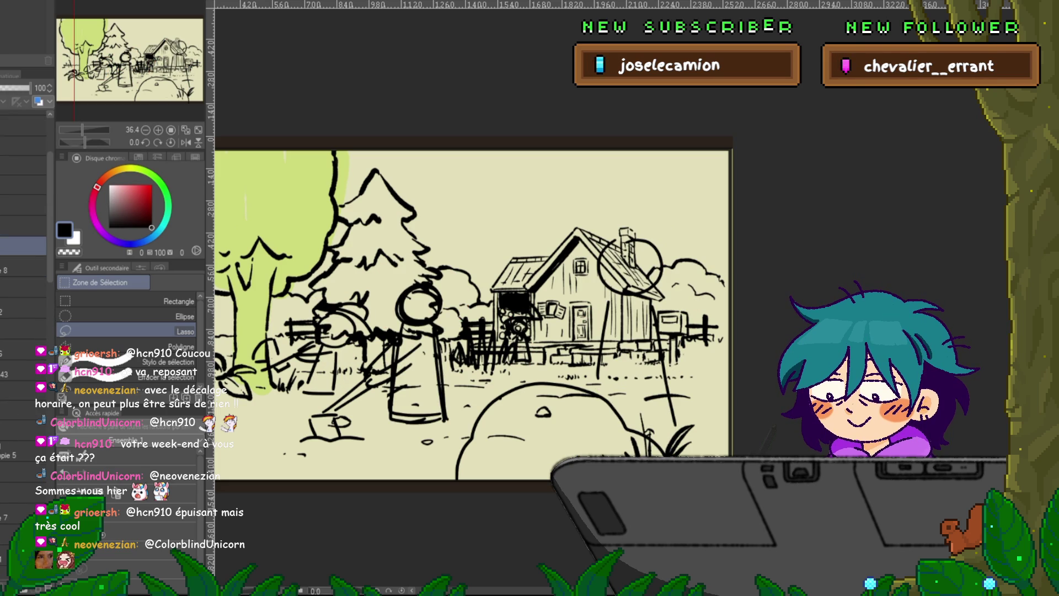
- Move the copied layer to the bottom of the stack while checking the rough character sketch
click(22, 429)
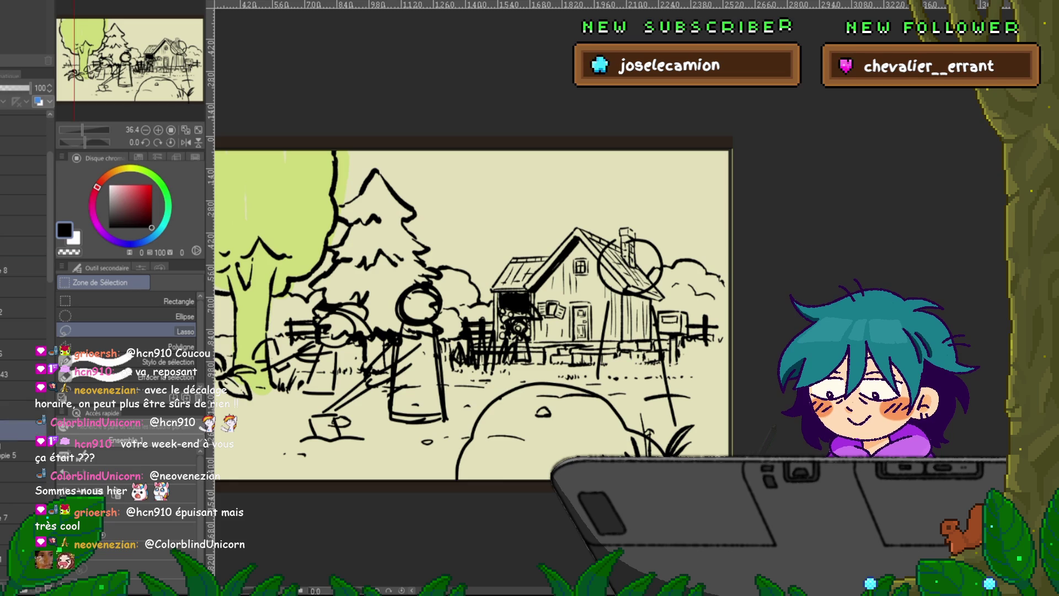
click(22, 246)
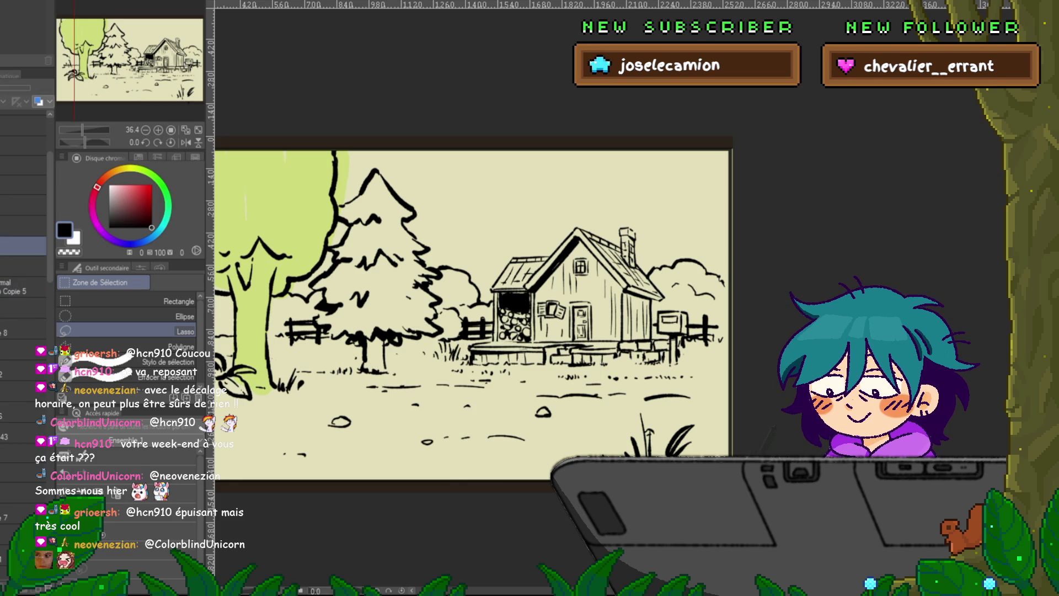
mouse_move(22, 246)
mouse_down()
mouse_move(22, 472)
mouse_move(22, 454)
mouse_up()
click(22, 351)
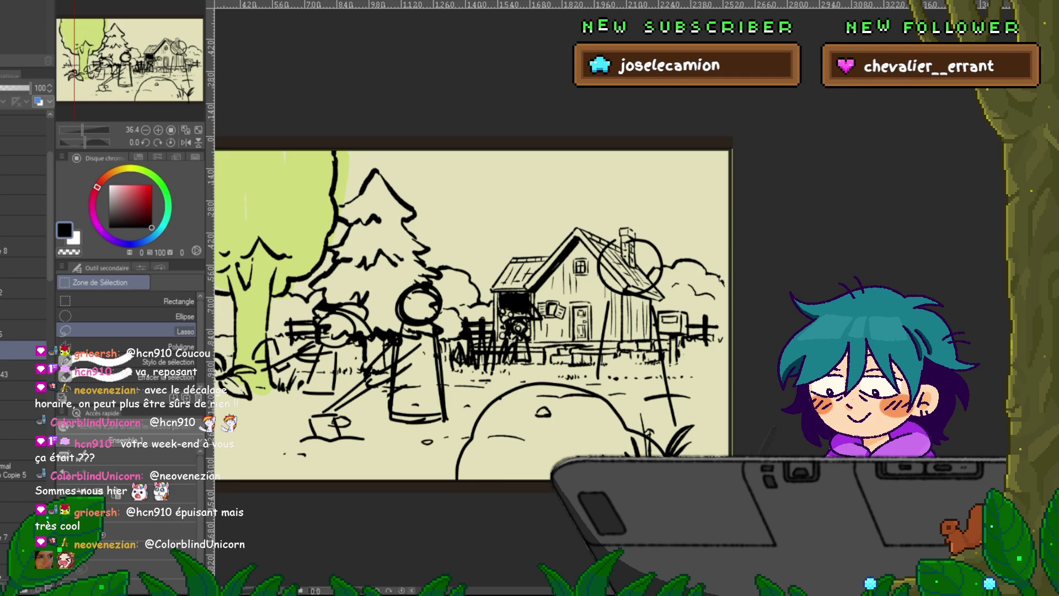
- Combine two selected layers and add a new layer above the working layer
click(23, 370)
shift+click(22, 400)
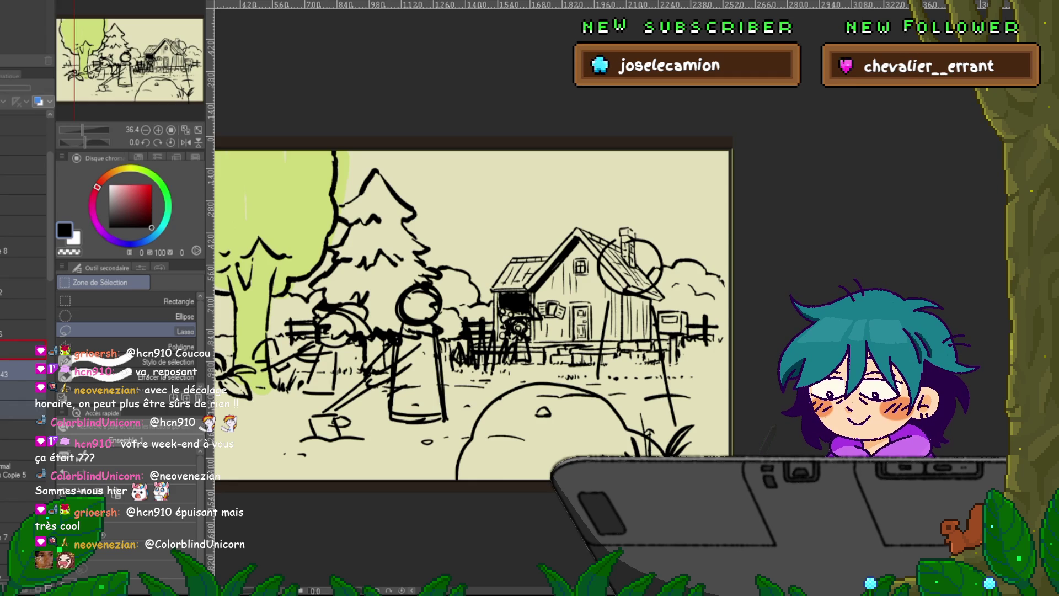
key(ctrl+e)
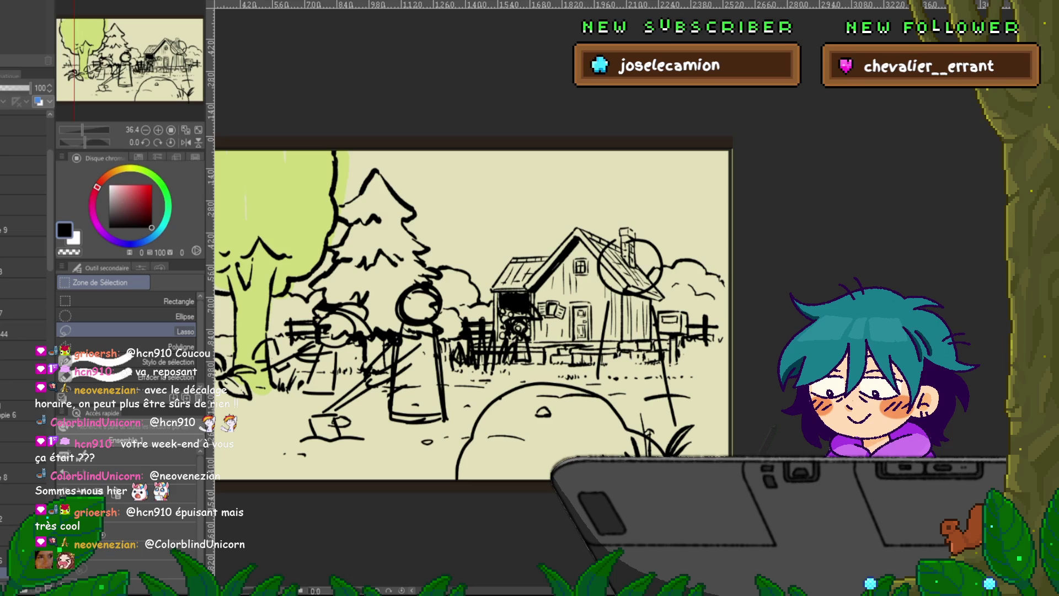
click(23, 389)
key(ctrl+shift+n)
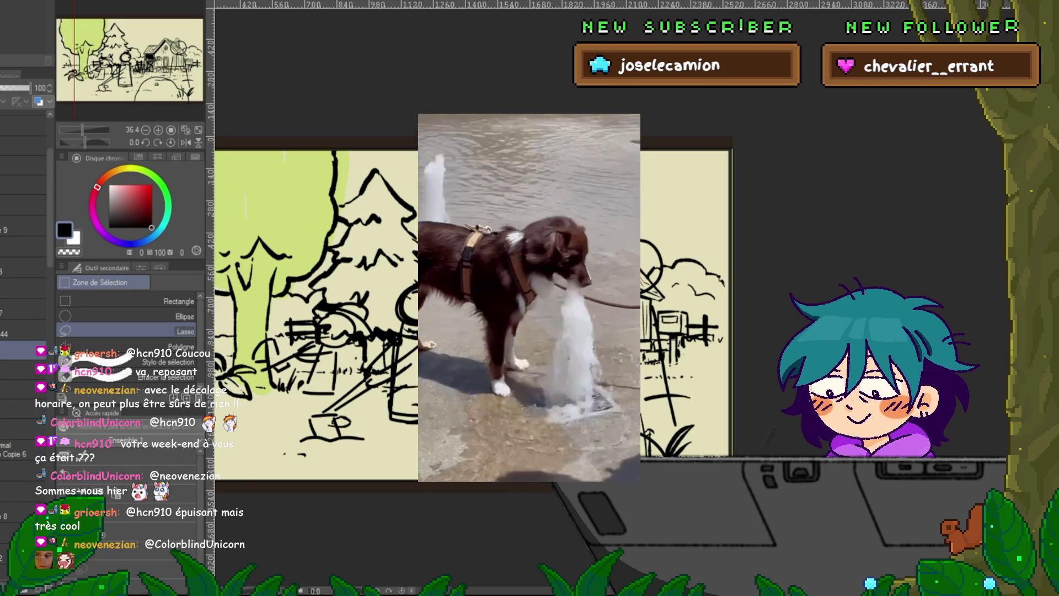
key(e)
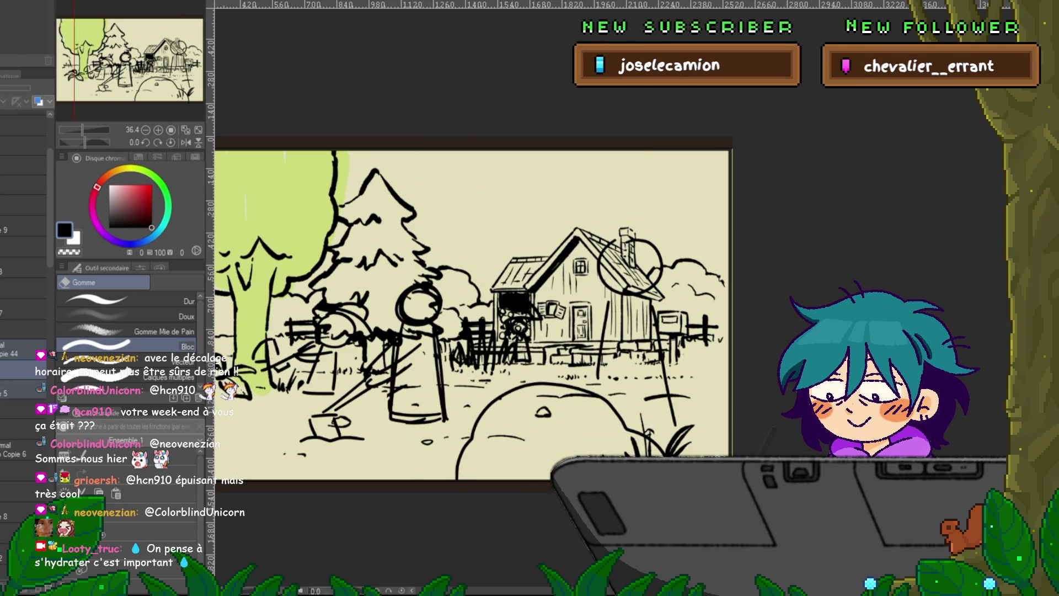
- Cycle between animation cels with Ctrl+Tab and return to the pickaxe-over-boulder cel
click(22, 329)
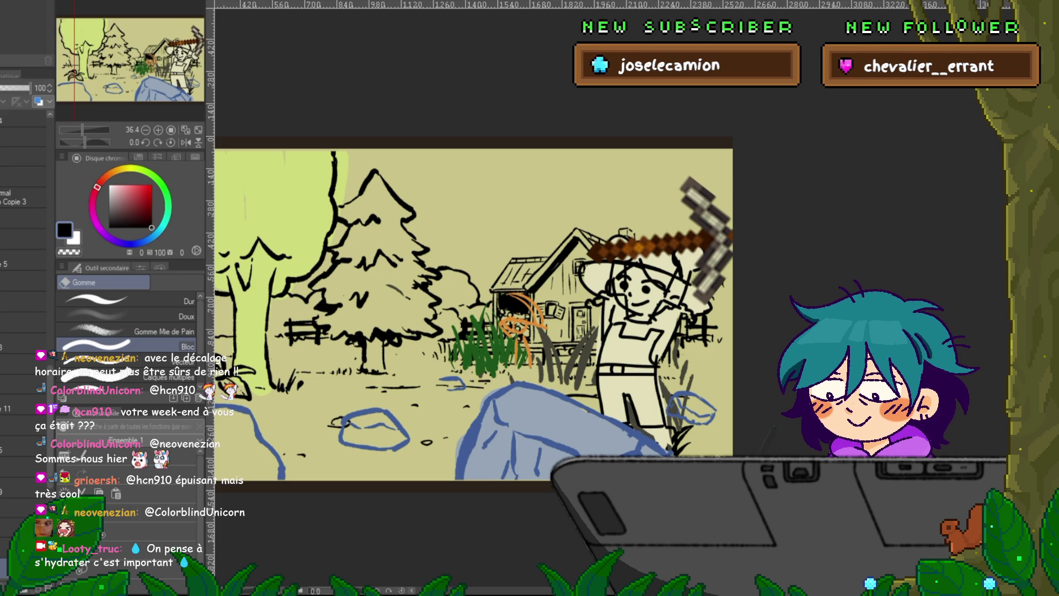
key(ctrl+Tab)
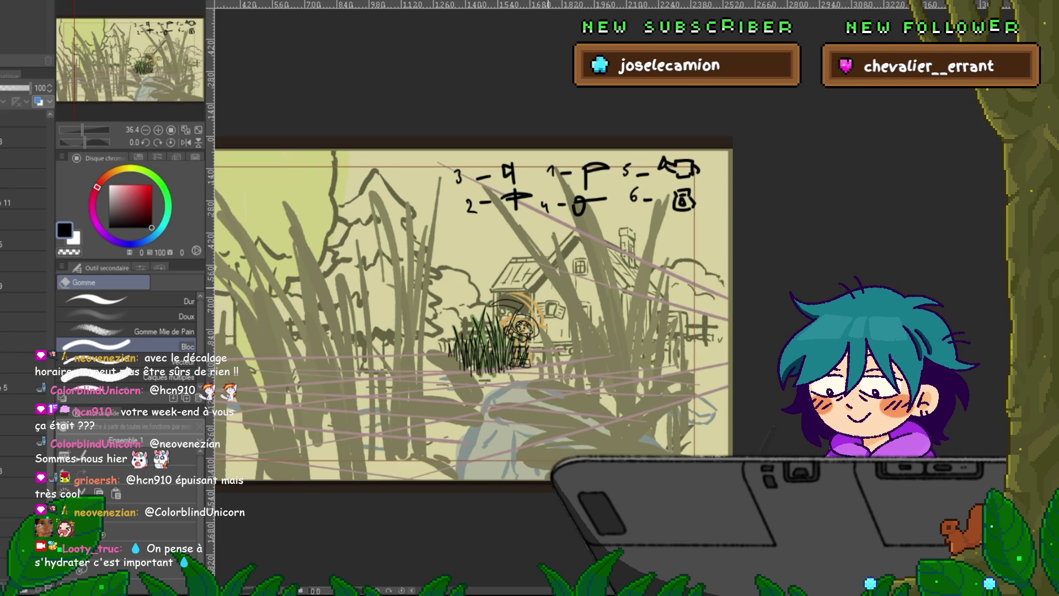
key(ctrl+Tab)
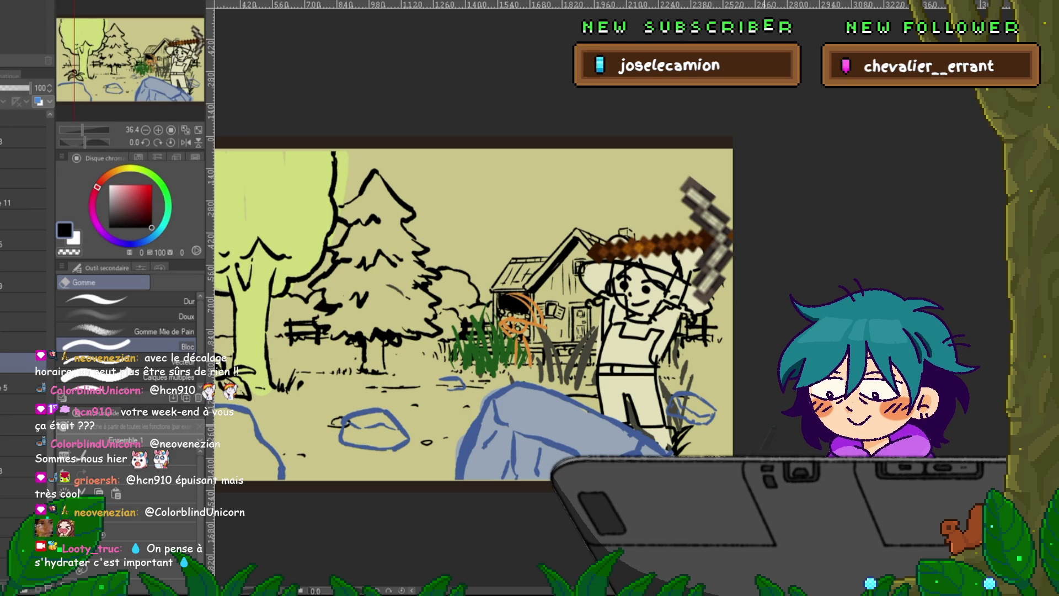
click(22, 178)
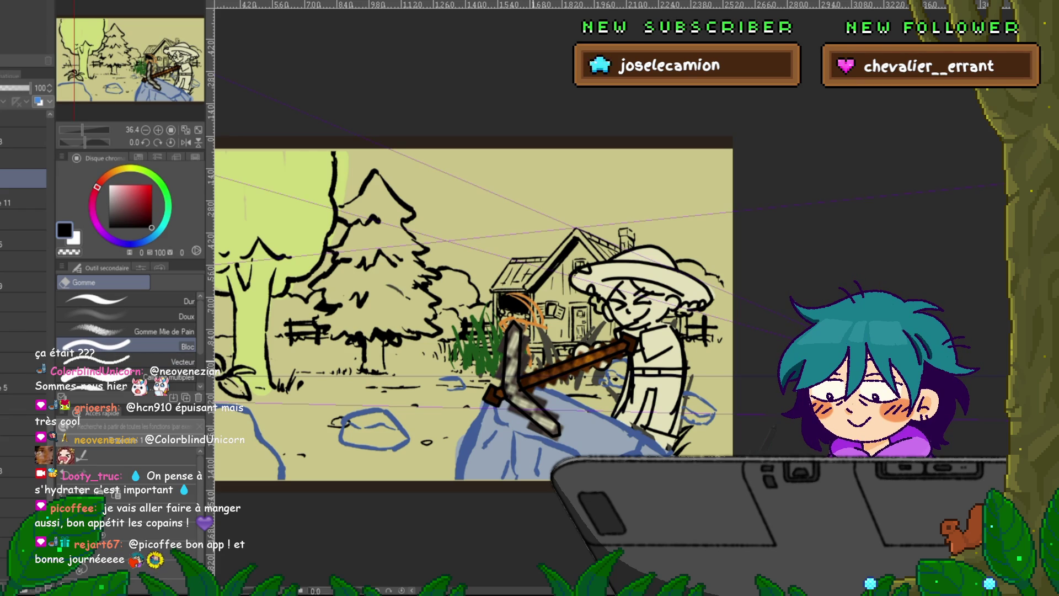
- Advance to the striking cel and hide the perspective ruler guide lines
key(space)
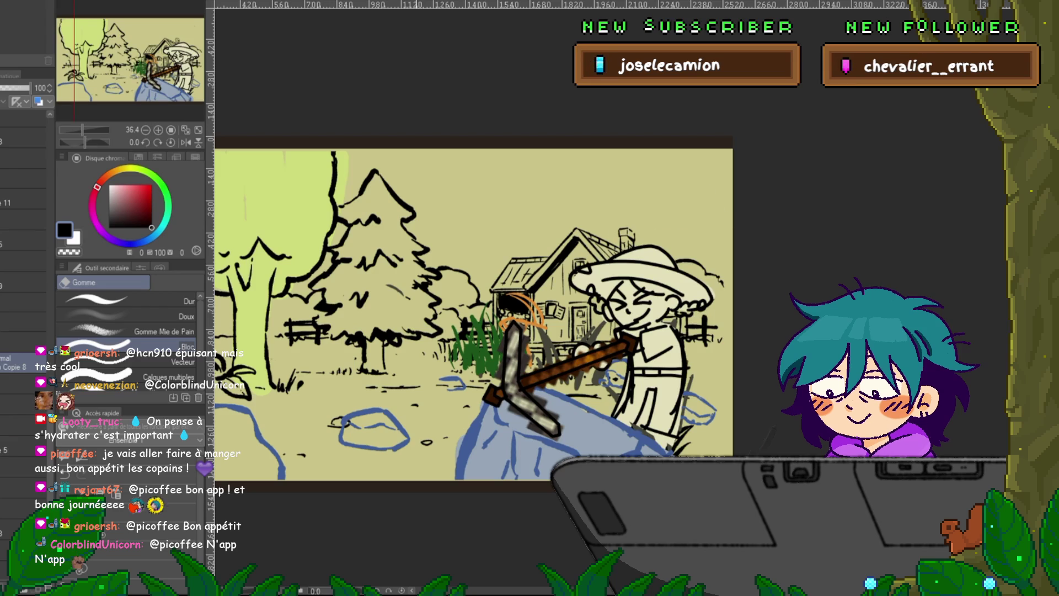
click(16, 101)
click(22, 321)
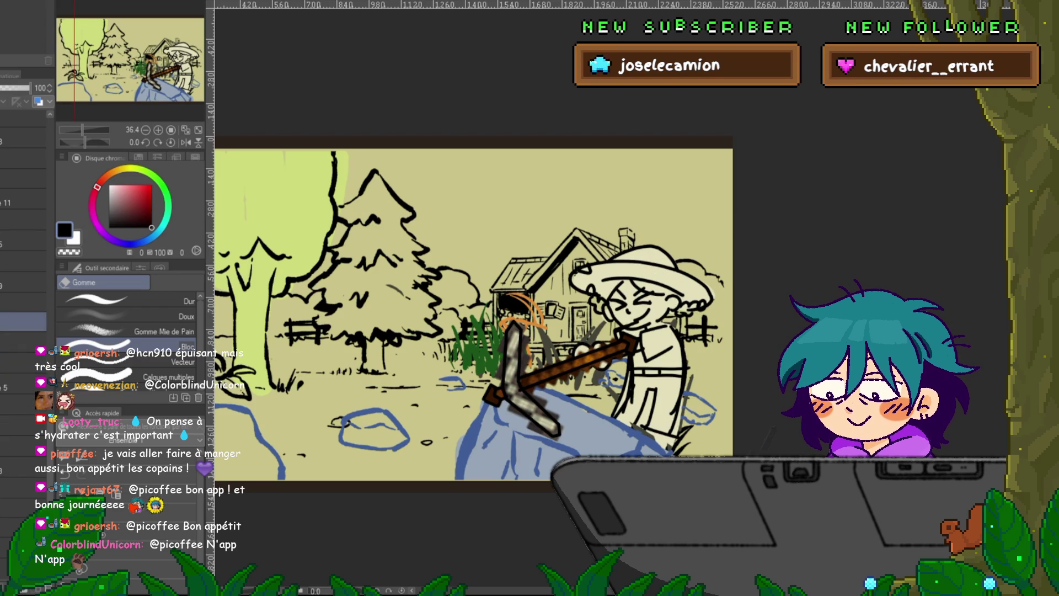
- Play the animation, open the layer folder, and paint cream over the boulder by the legs
key(Return)
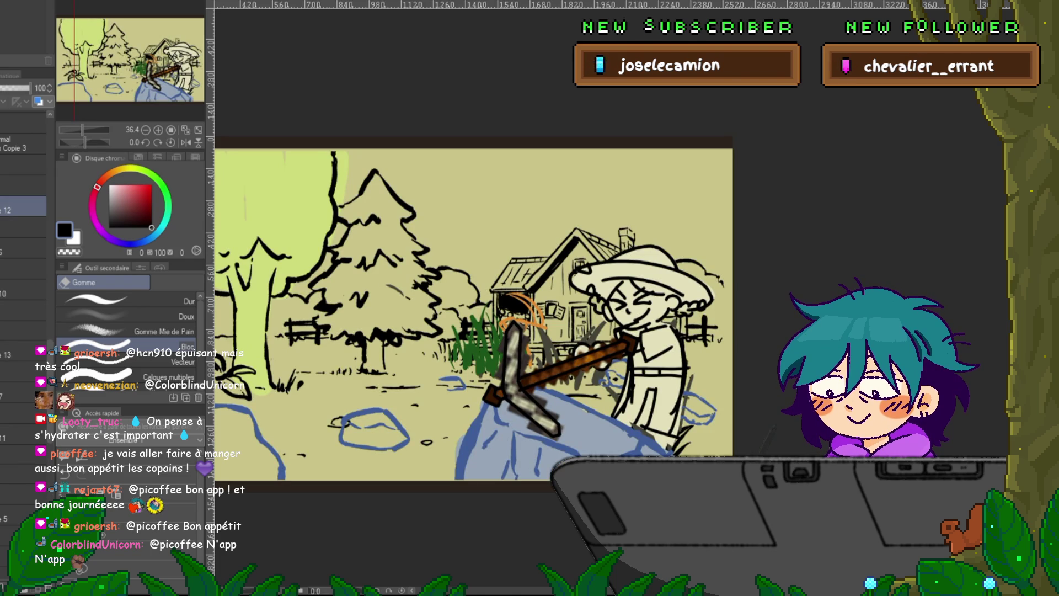
click(24, 331)
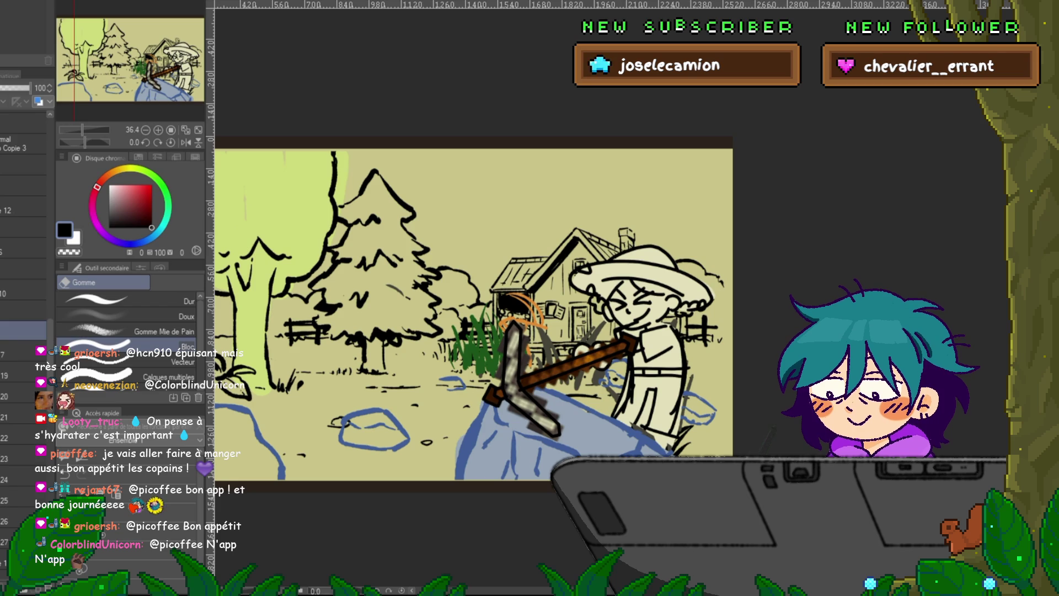
click(11, 331)
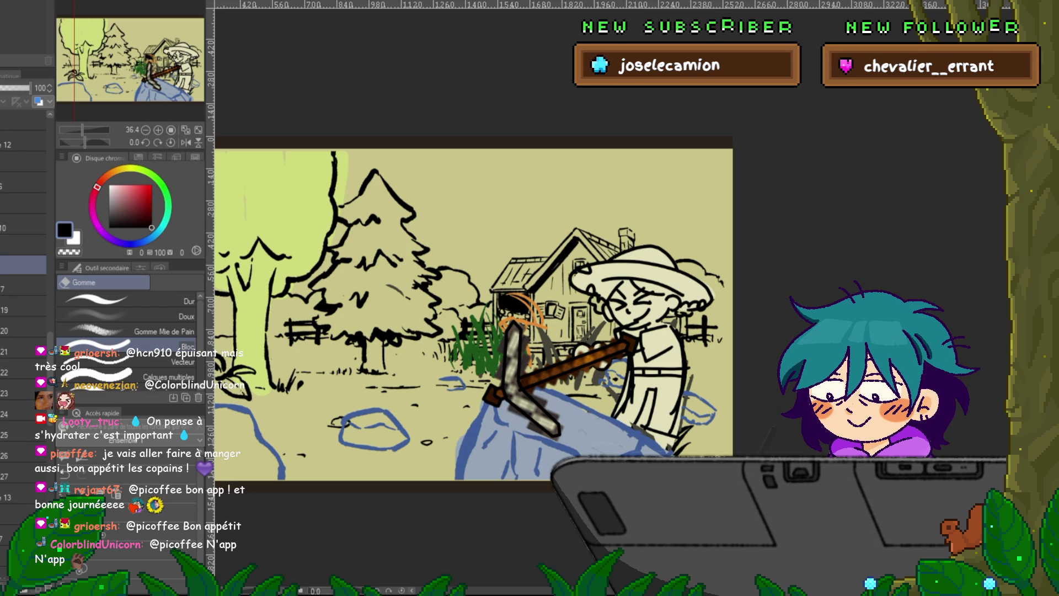
click(624, 442)
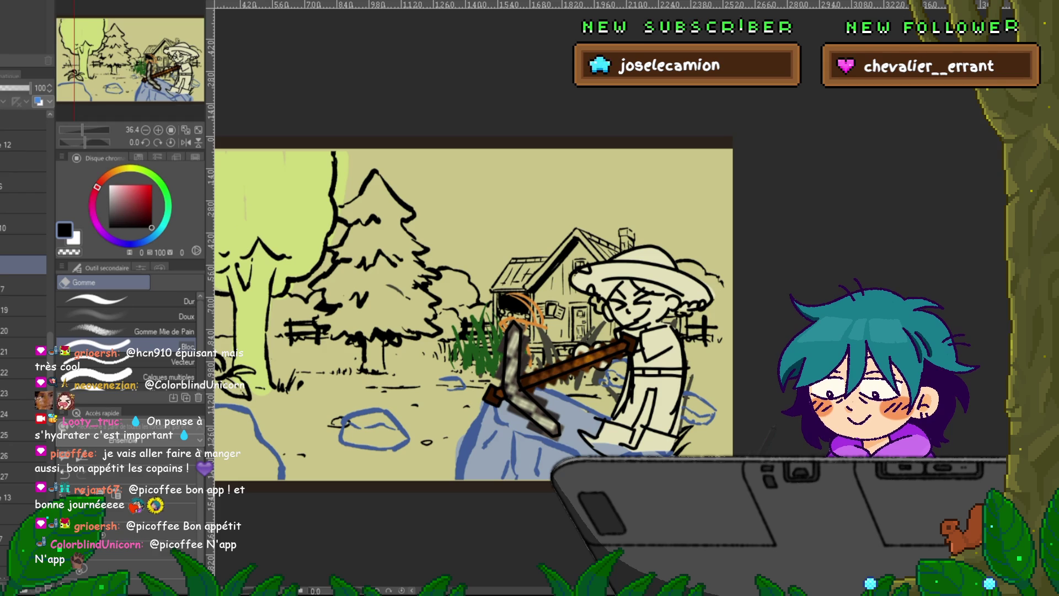
- Paint the blue boulder fill around the girl's feet and under the pickaxe
scroll(24, 276, down, 5)
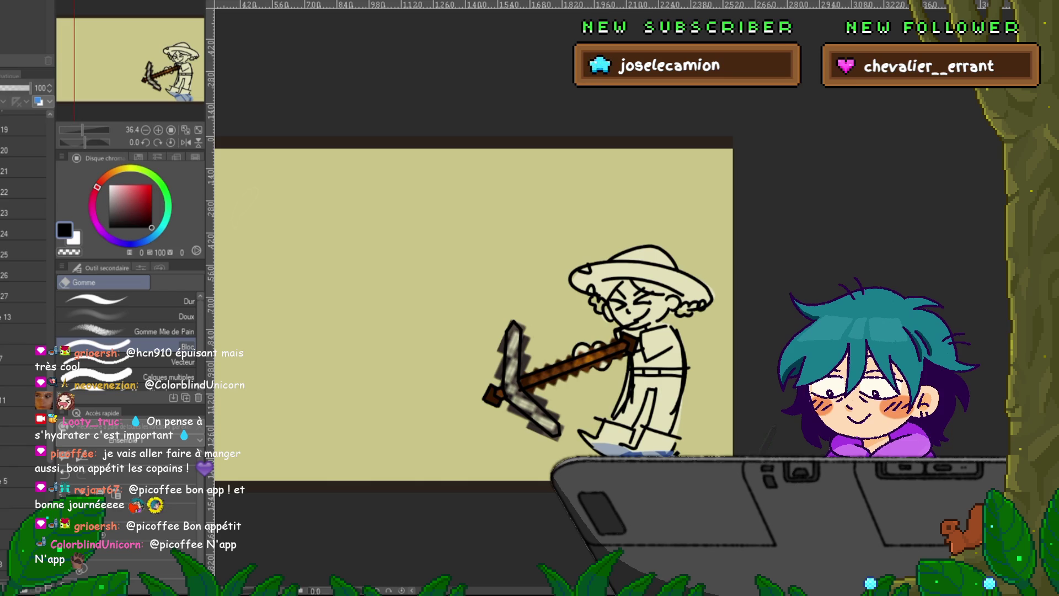
scroll(23, 276, up, 3)
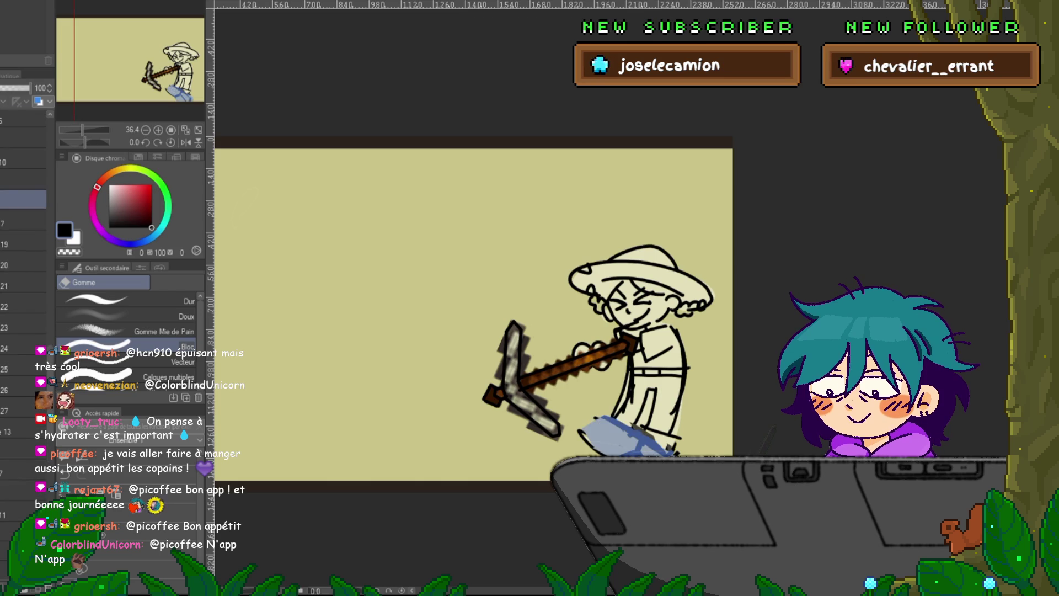
mouse_move(607, 458)
mouse_down()
mouse_move(541, 438)
mouse_move(458, 474)
mouse_move(538, 403)
mouse_move(604, 431)
mouse_up()
click(23, 219)
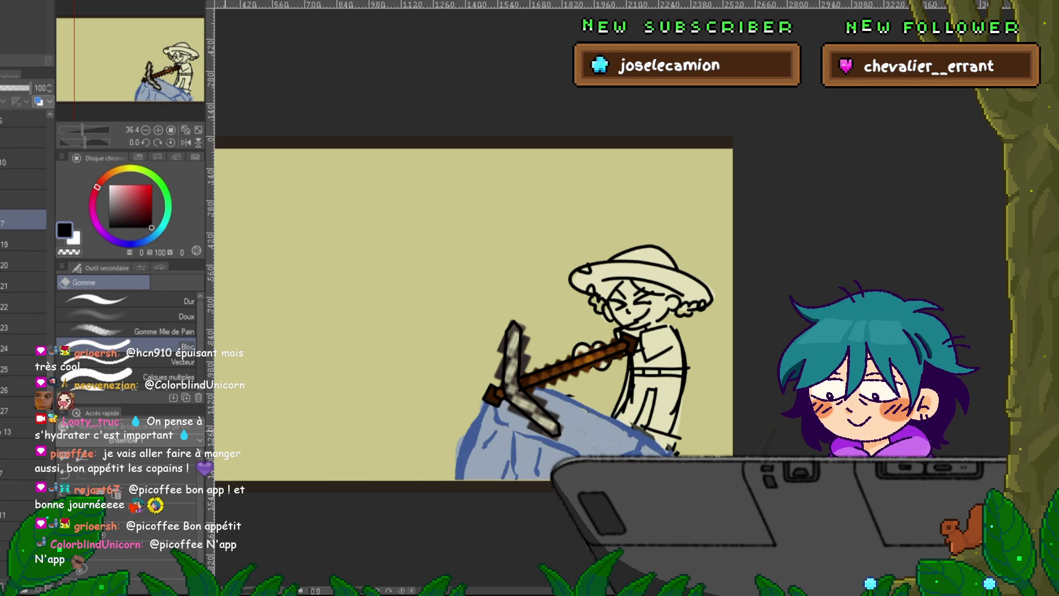
- Lift a lassoed rock chunk slightly upward, then start repositioning the pickaxe head
mouse_move(562, 388)
mouse_down()
mouse_move(609, 428)
mouse_move(586, 400)
mouse_up()
key(ctrl+t)
key(Return)
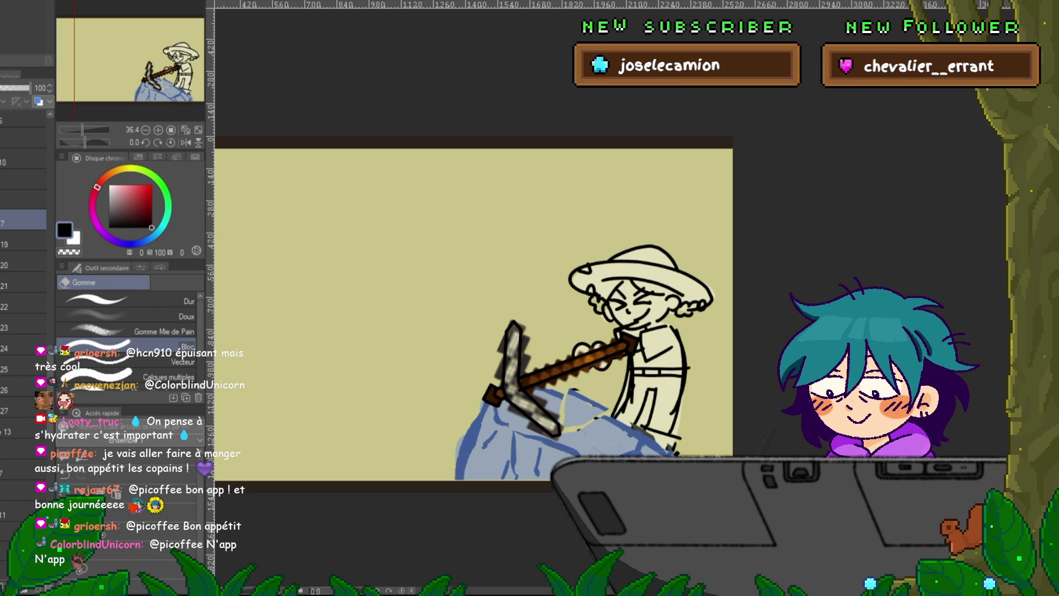
click(24, 244)
key(ctrl+t)
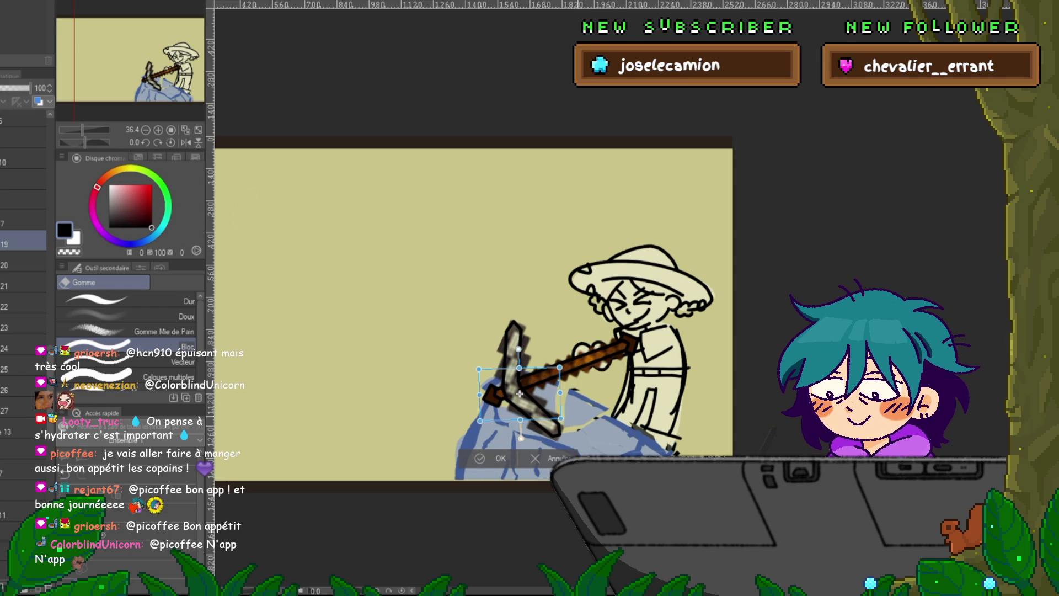
- Commit the pickaxe head position and shift two pieces of the blue rock
key(Return)
click(23, 282)
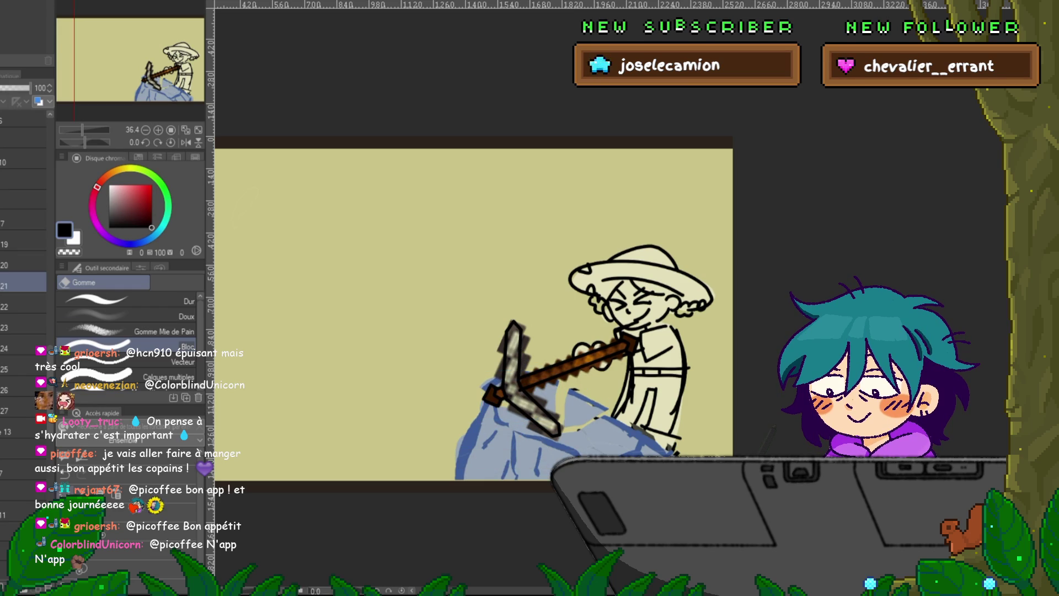
click(23, 262)
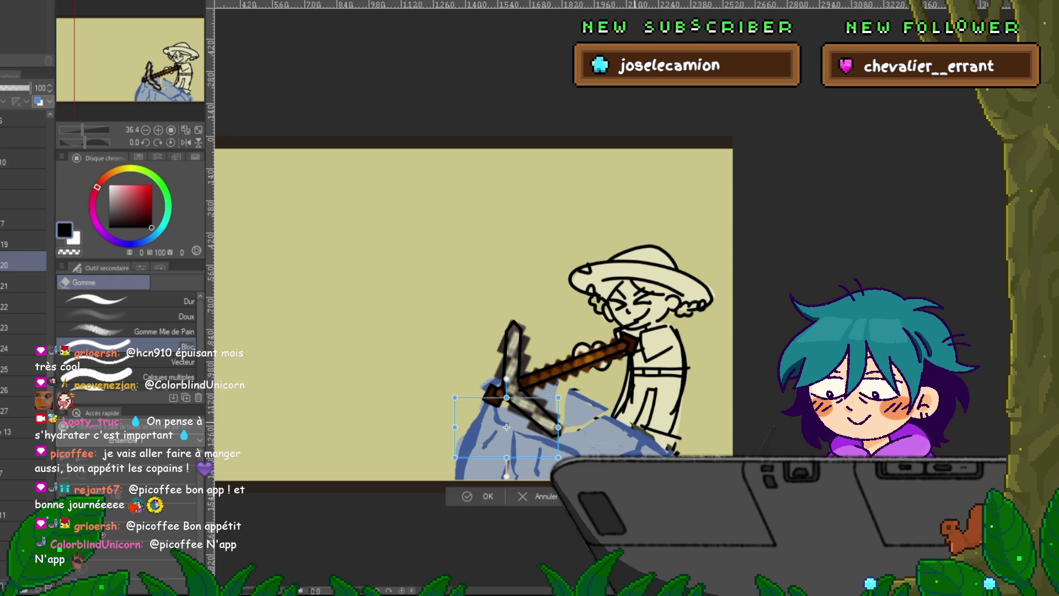
mouse_move(450, 400)
mouse_down()
mouse_move(464, 466)
mouse_move(552, 397)
mouse_up()
key(ctrl+t)
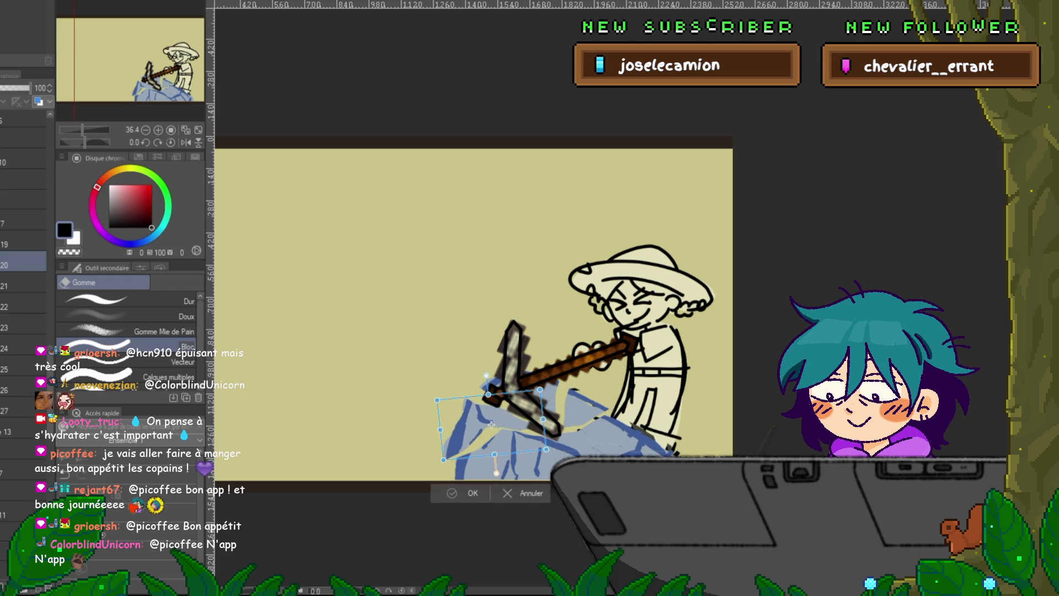
key(Return)
click(23, 285)
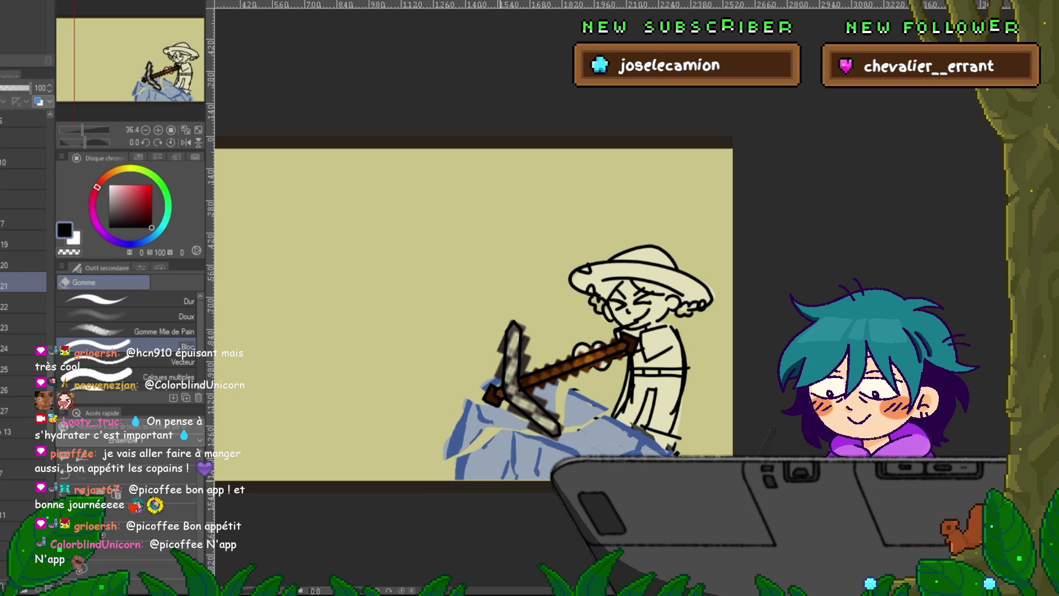
key(ctrl+t)
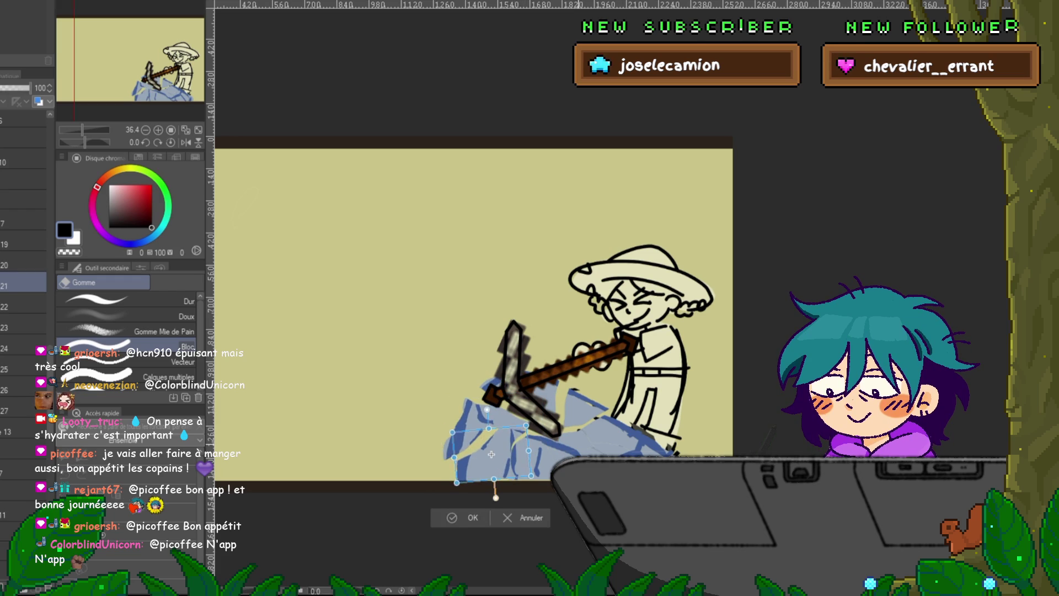
key(Return)
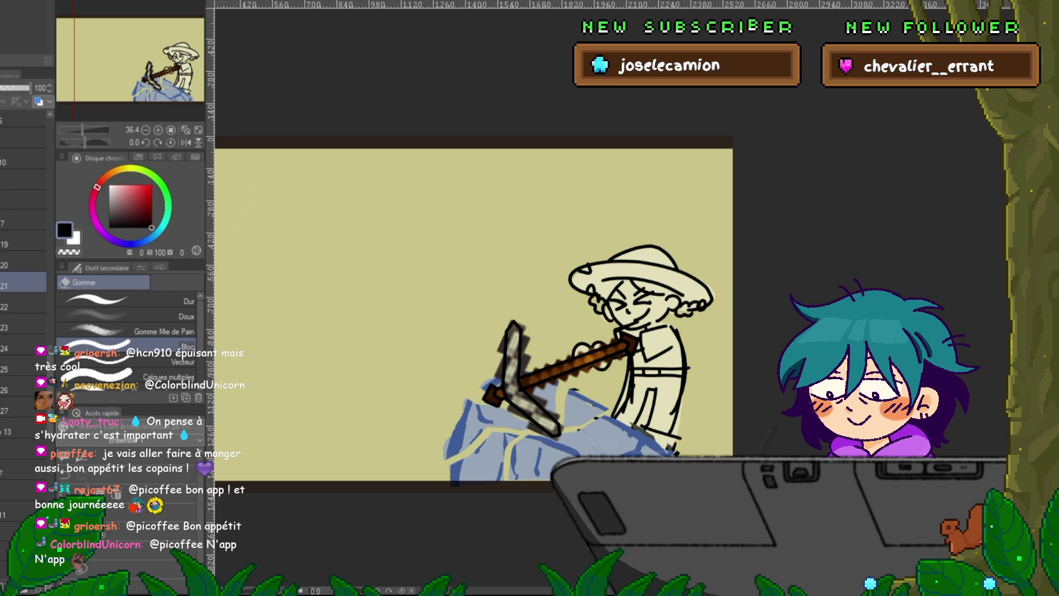
- Nudge the rock crack strokes a few pixels on frames 22 and 23
click(23, 306)
key(ctrl+t)
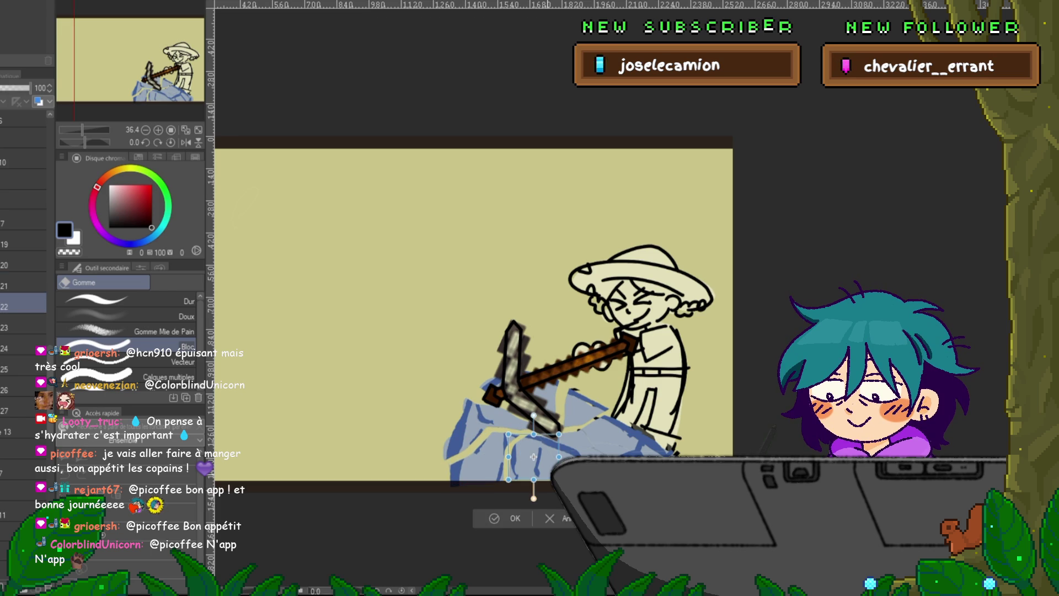
key(Return)
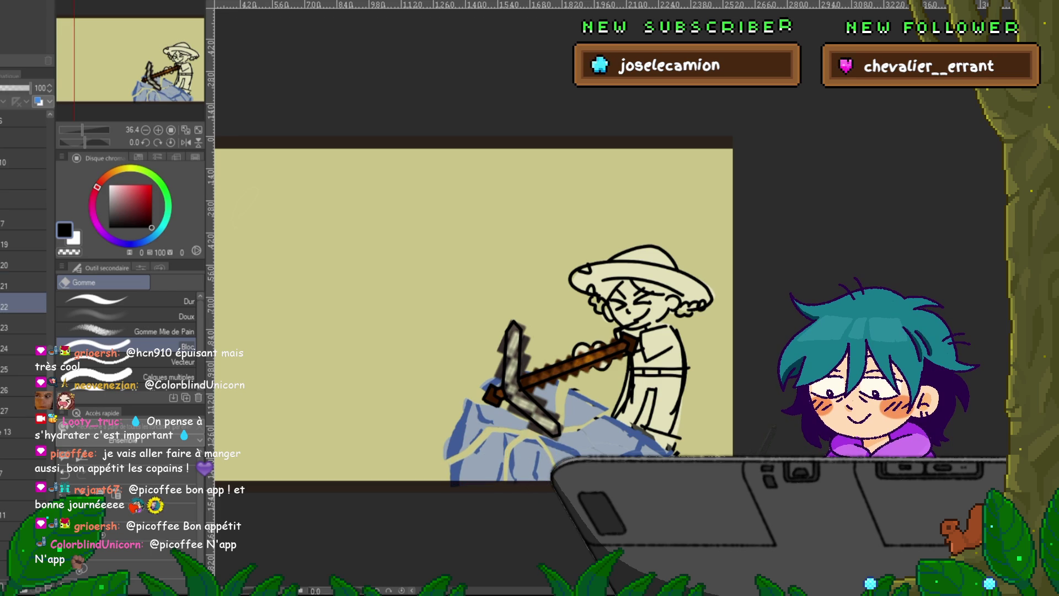
click(23, 327)
key(ctrl+t)
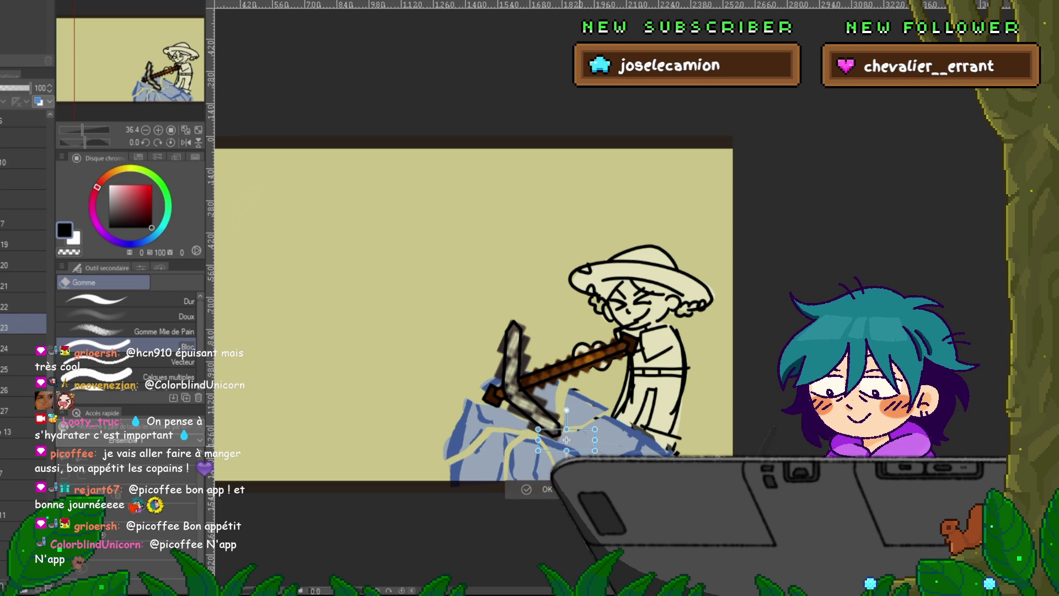
drag(566, 440, 569, 441)
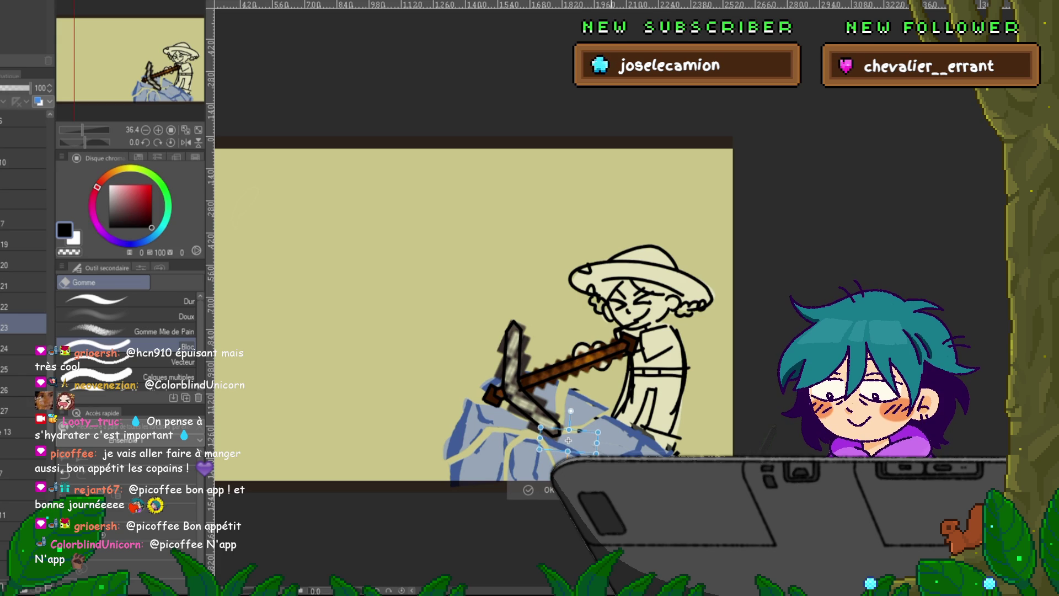
key(Return)
- Nudge the rock strokes on frames 24 and 25, and shift frame 26's strokes
click(24, 348)
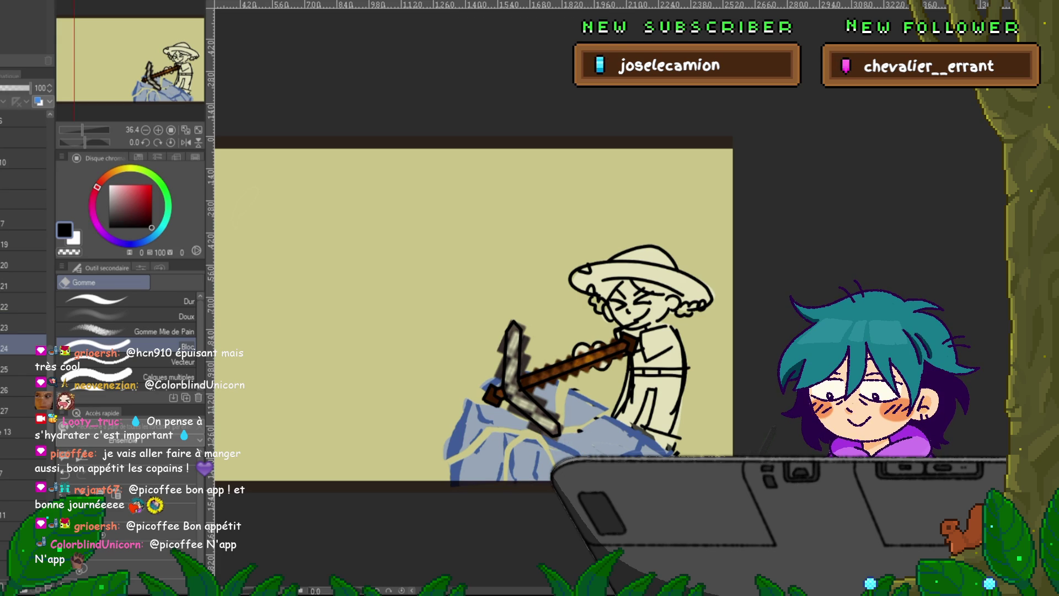
key(ctrl+t)
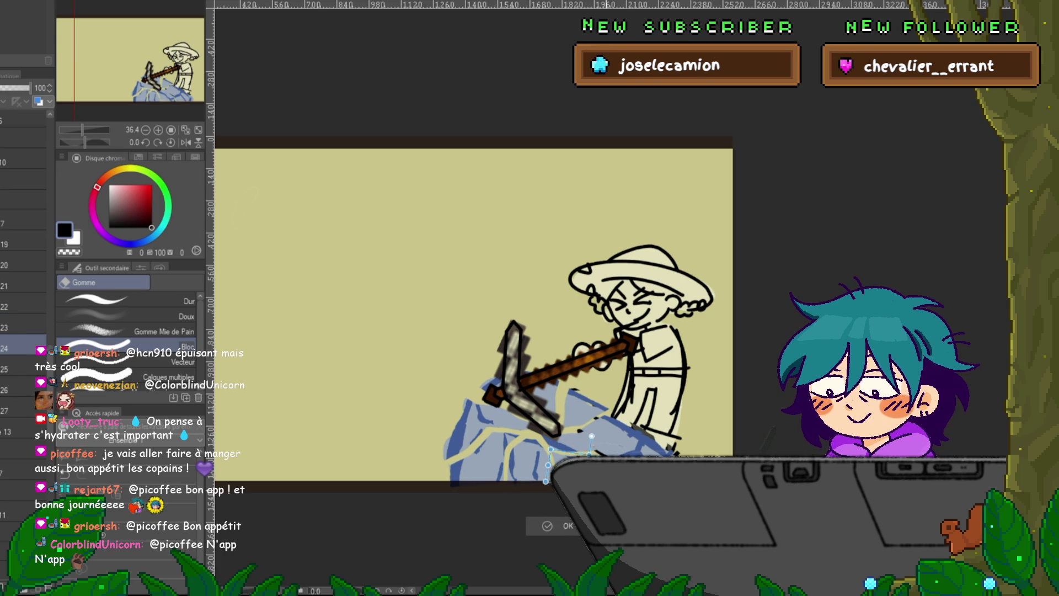
key(Return)
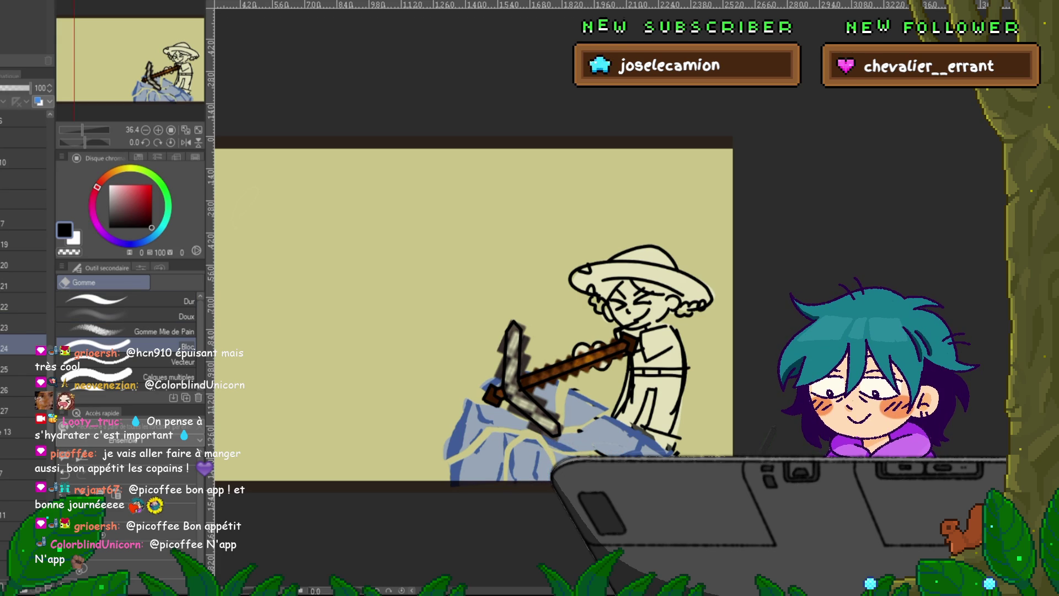
click(23, 369)
key(ctrl+t)
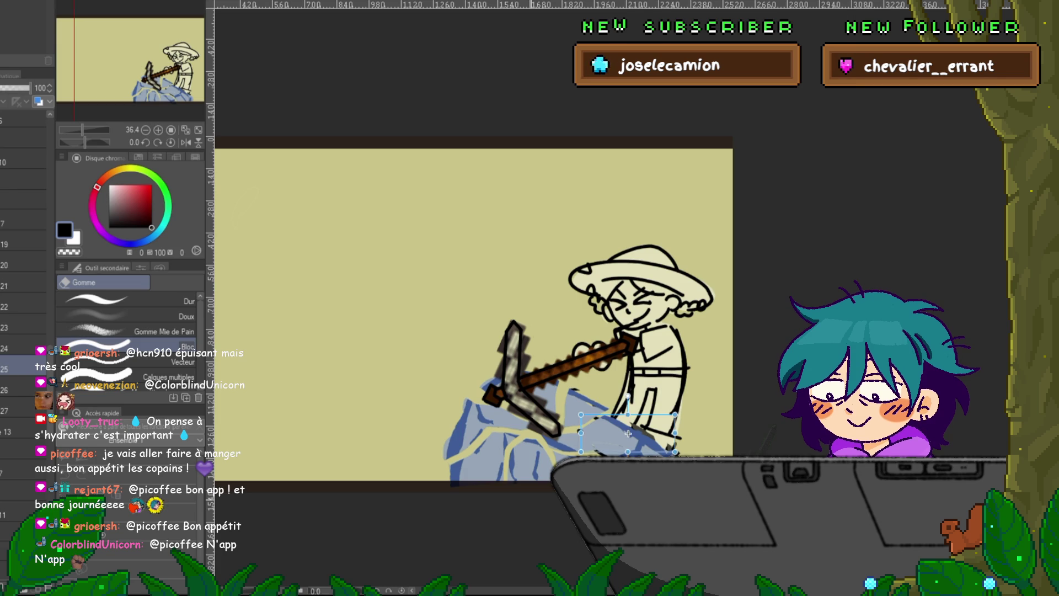
drag(628, 434, 635, 429)
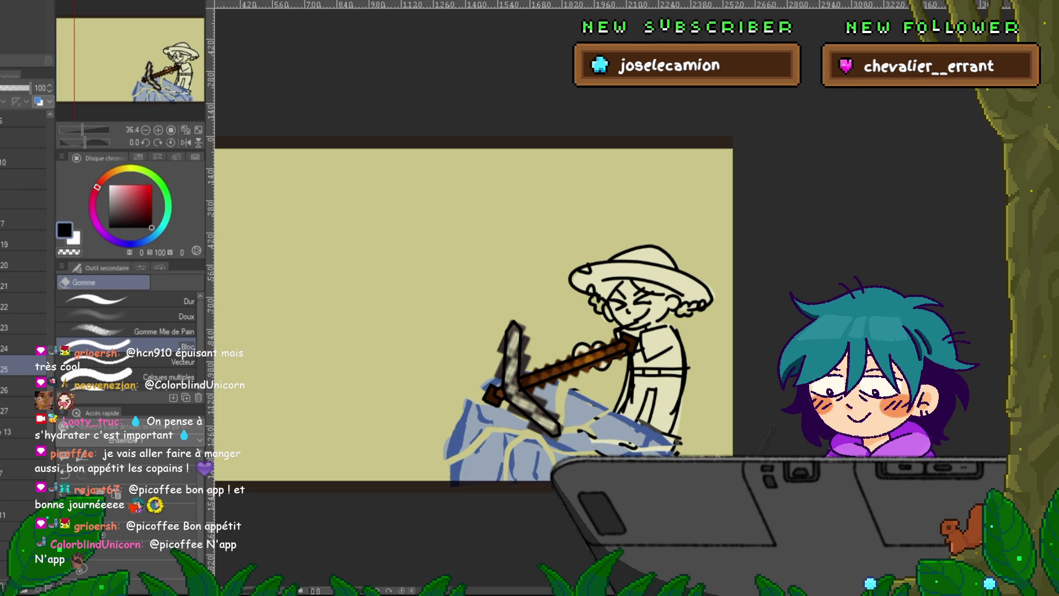
click(23, 389)
drag(640, 436, 647, 440)
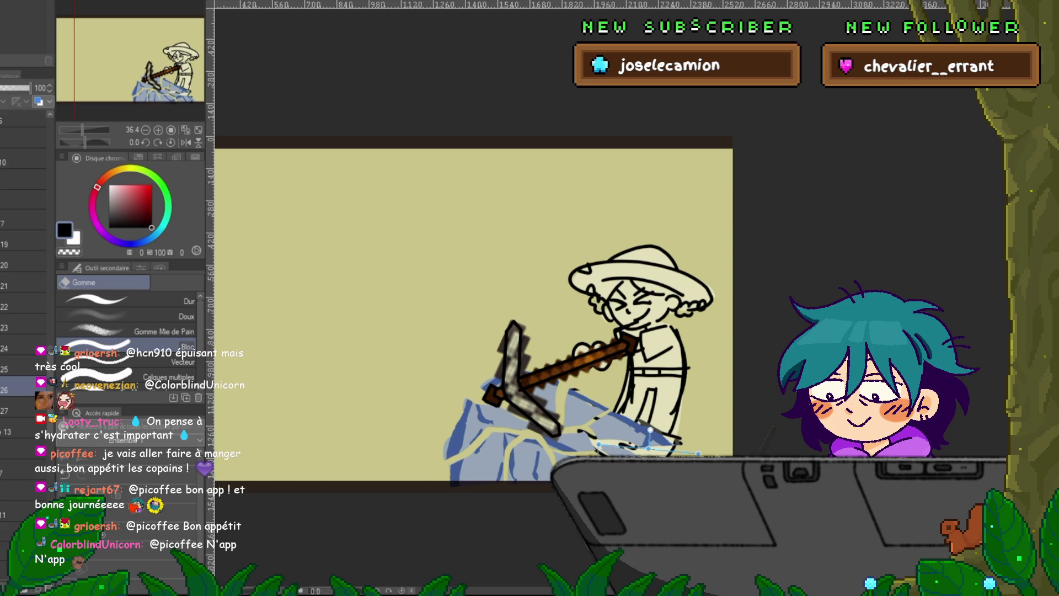
- Commit frame 26's rock shift, hide the background layers and flip frames to check the jitter
key(Return)
click(16, 366)
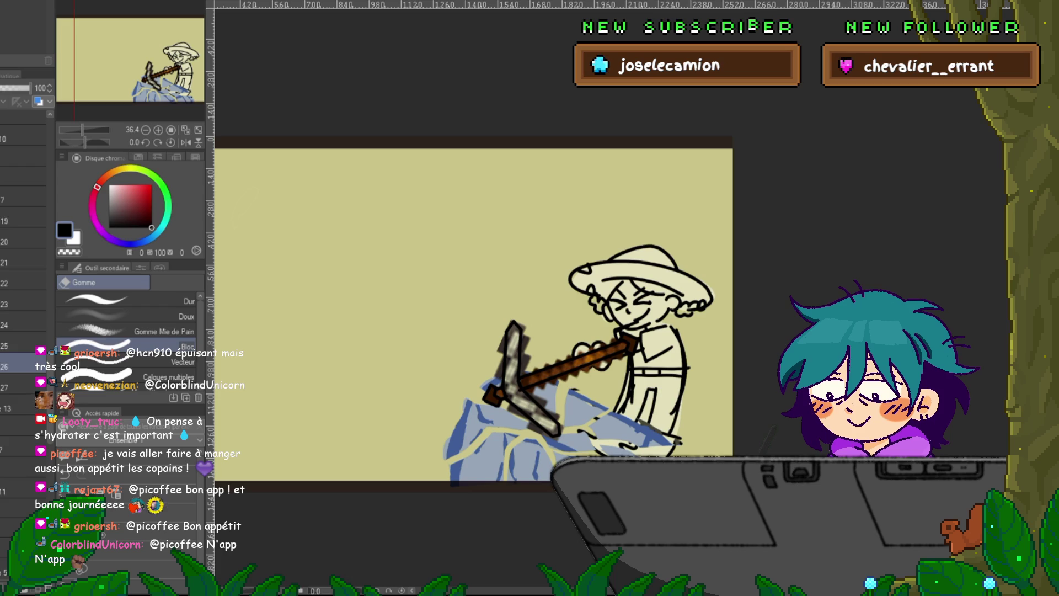
click(23, 175)
click(23, 300)
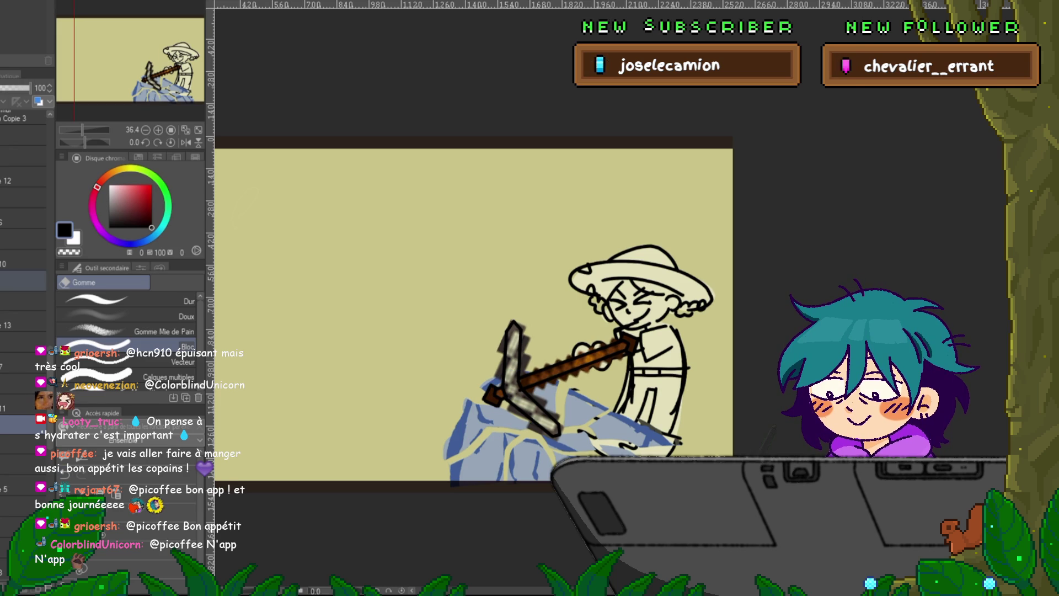
key(ctrl+t)
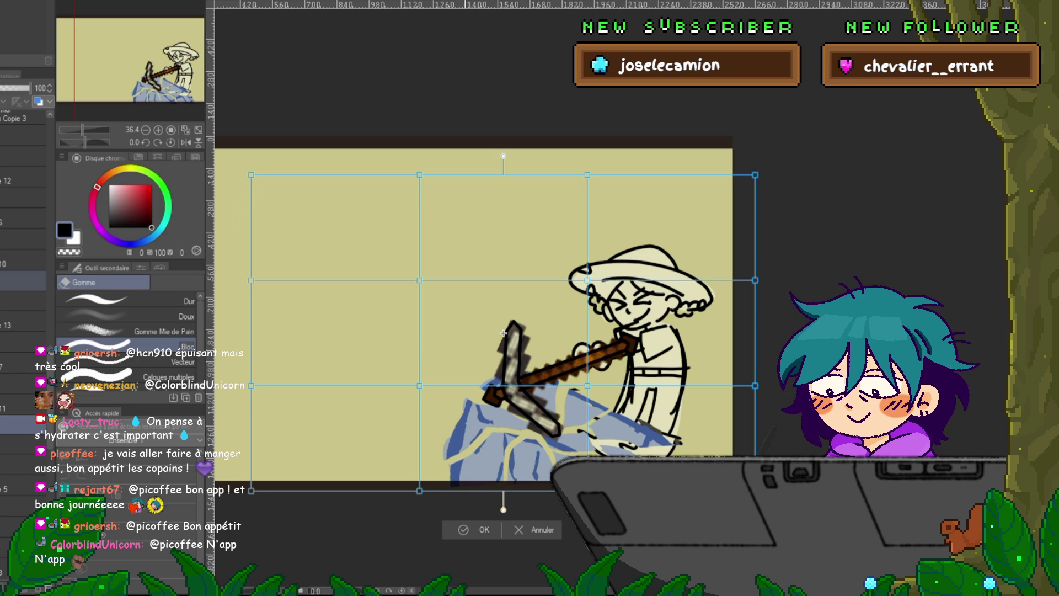
- Lower the left and second-column mesh points plus hat points, apply the warp, and hide the background
mouse_move(234, 162)
mouse_down()
mouse_move(268, 292)
mouse_move(267, 505)
mouse_up()
drag(406, 370, 435, 505)
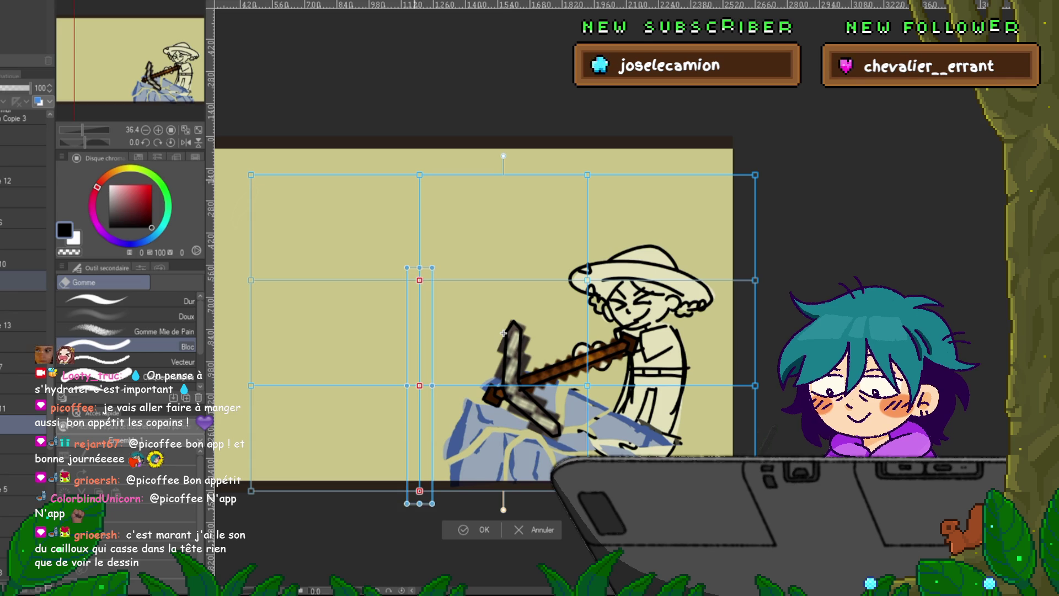
drag(406, 166, 433, 287)
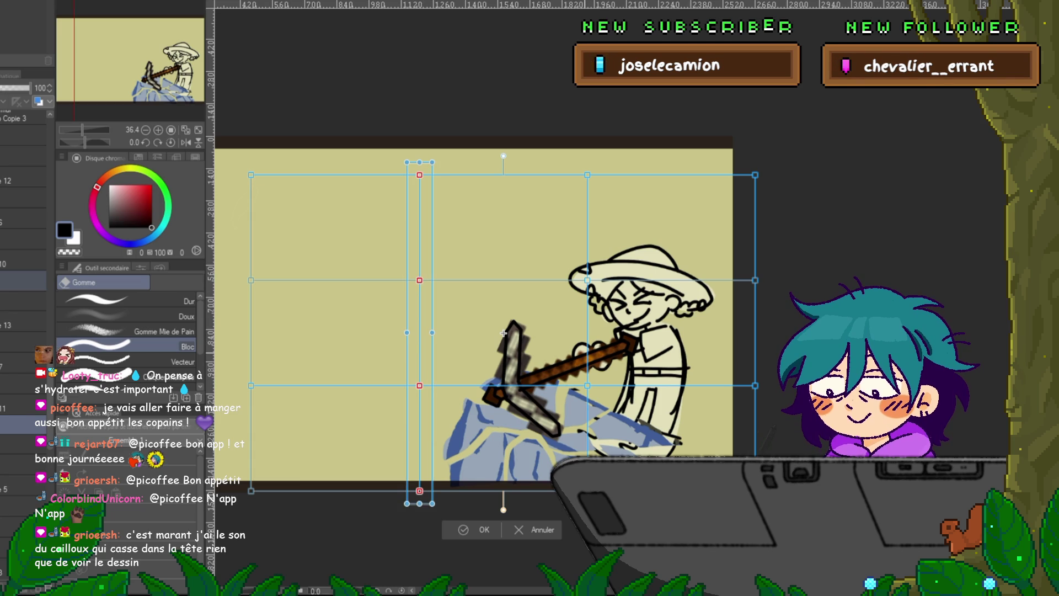
key(Down)
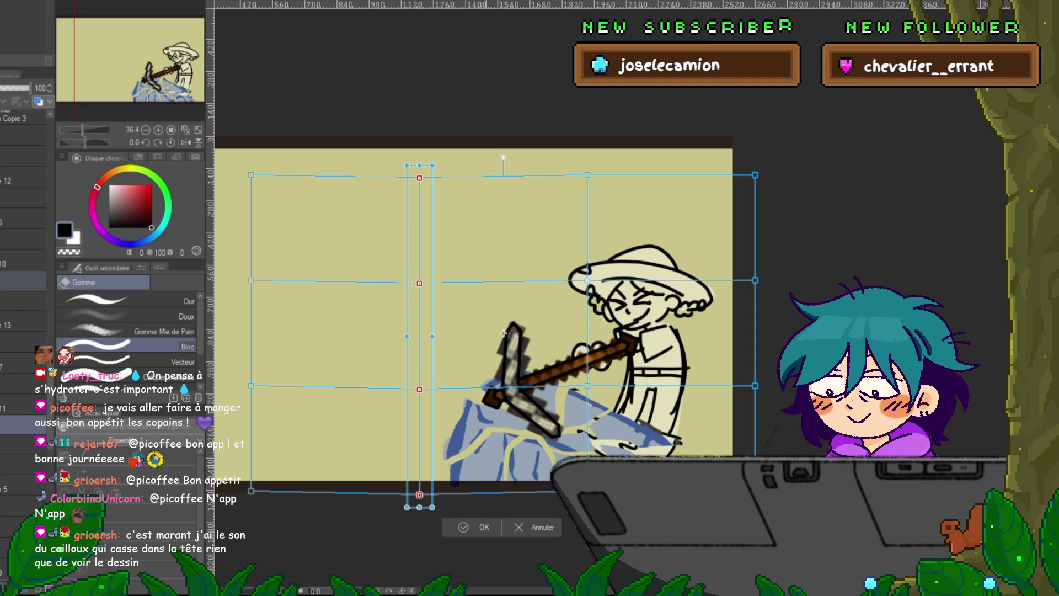
key(Down)
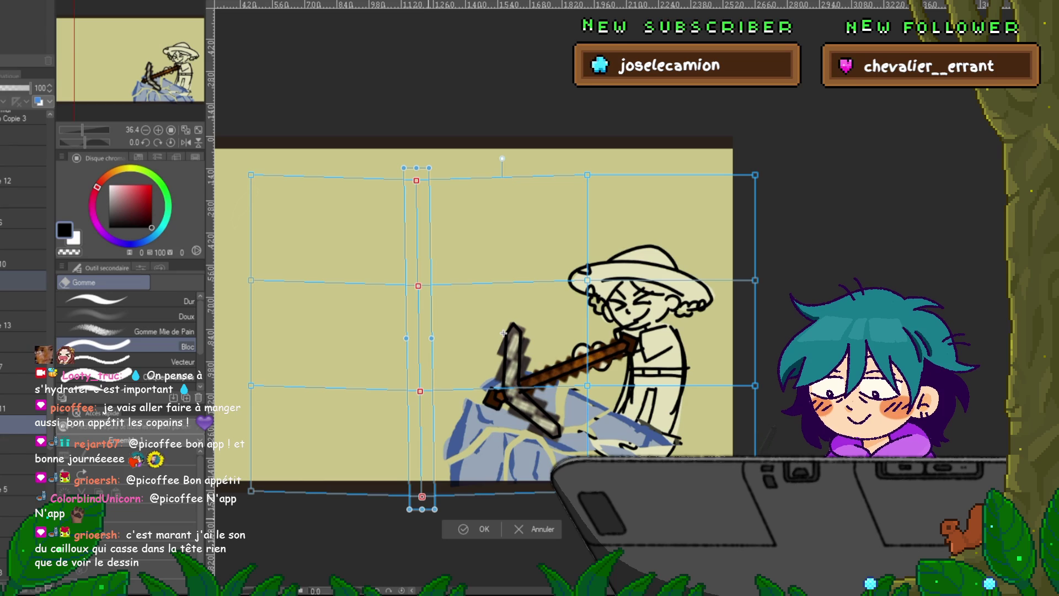
shift+click(588, 175)
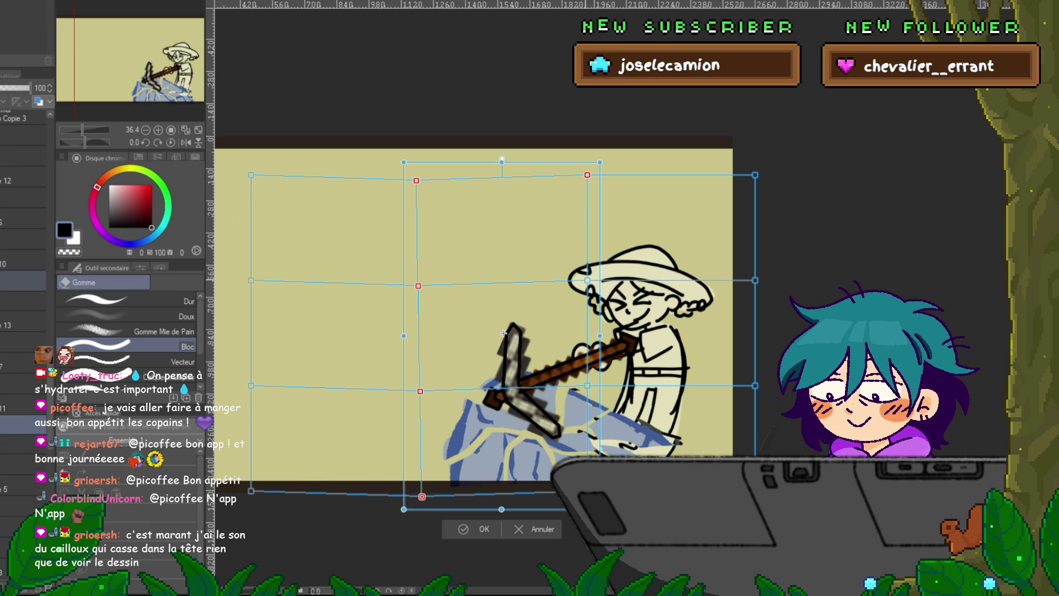
shift+click(587, 280)
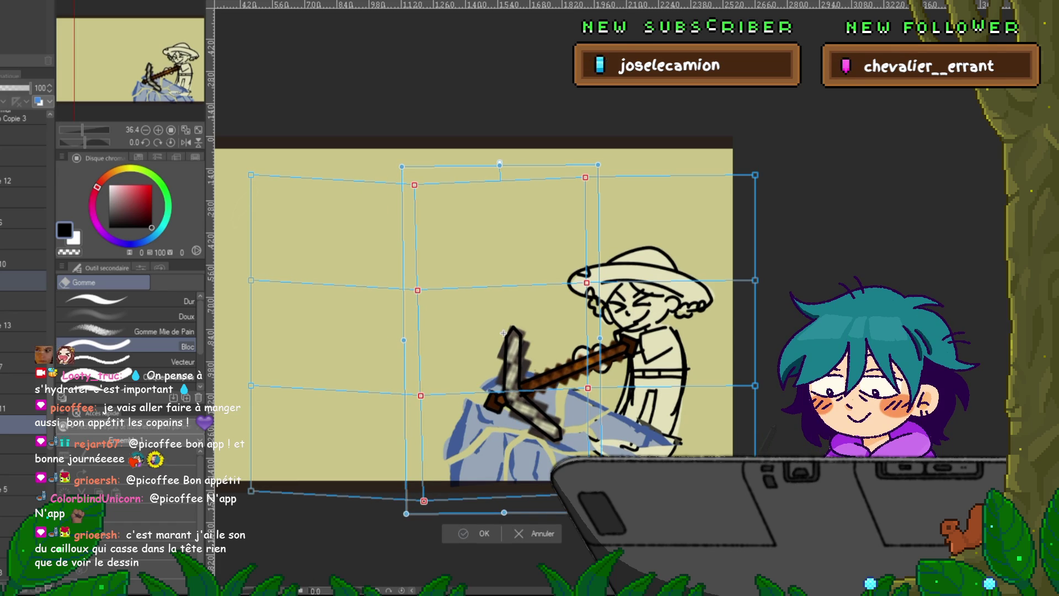
key(Return)
click(16, 423)
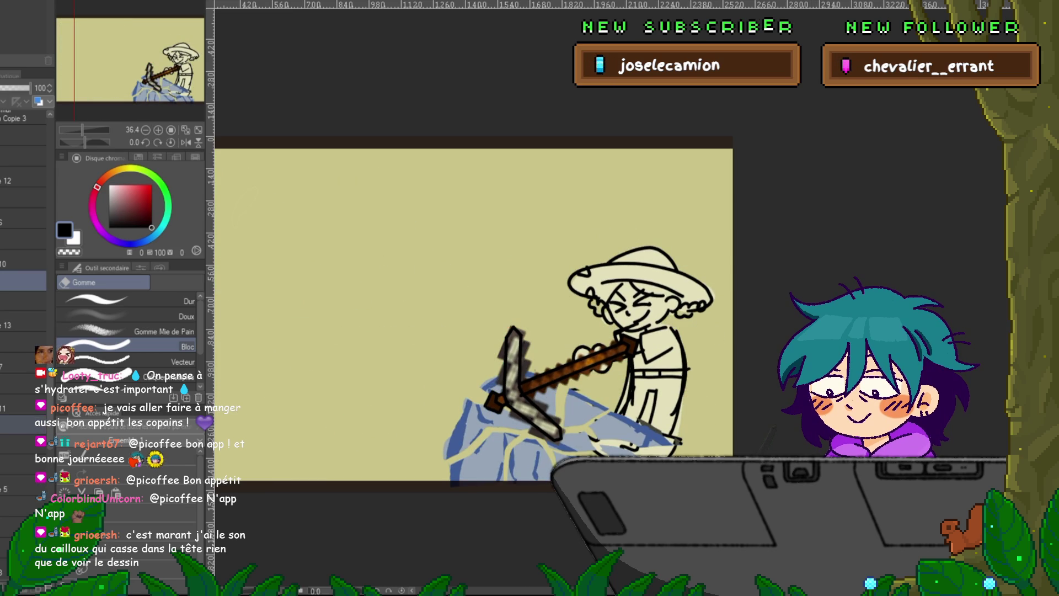
- Shift the frame's drawing about two pixels left with Ctrl+T and apply it
key(ctrl+t)
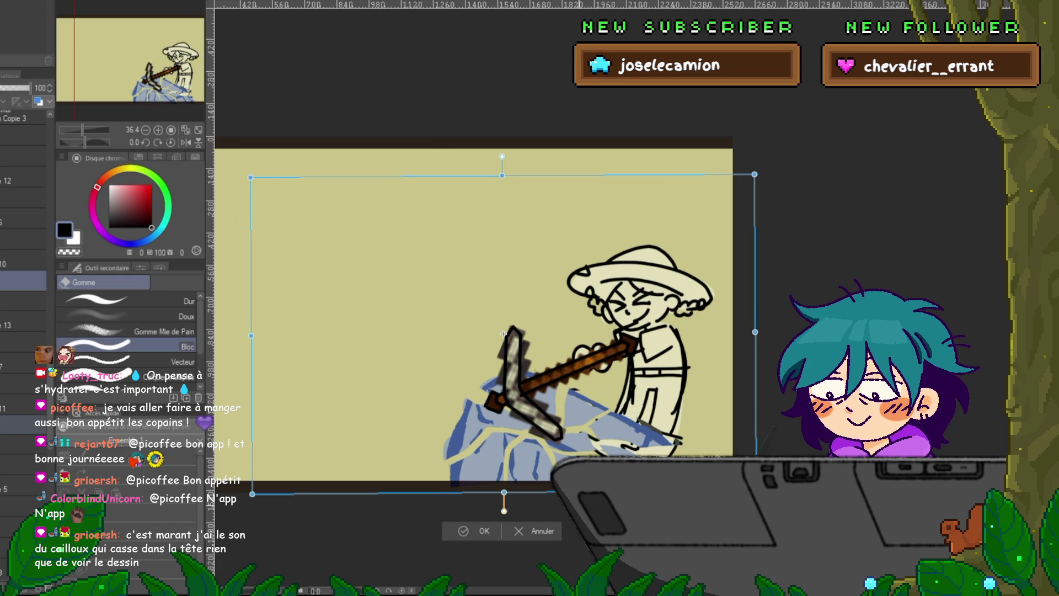
drag(503, 334, 503, 334)
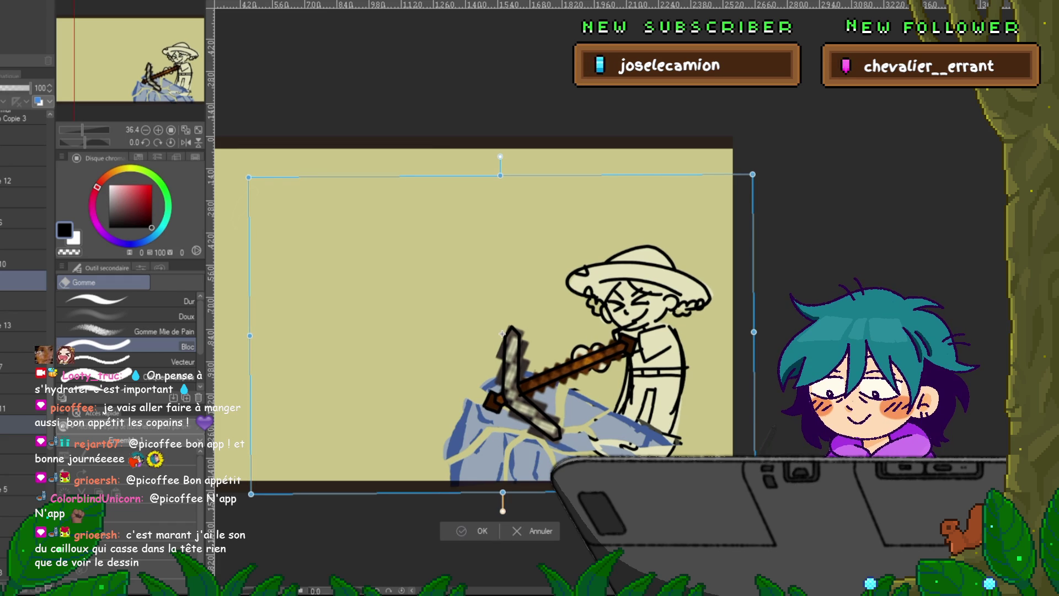
click(474, 531)
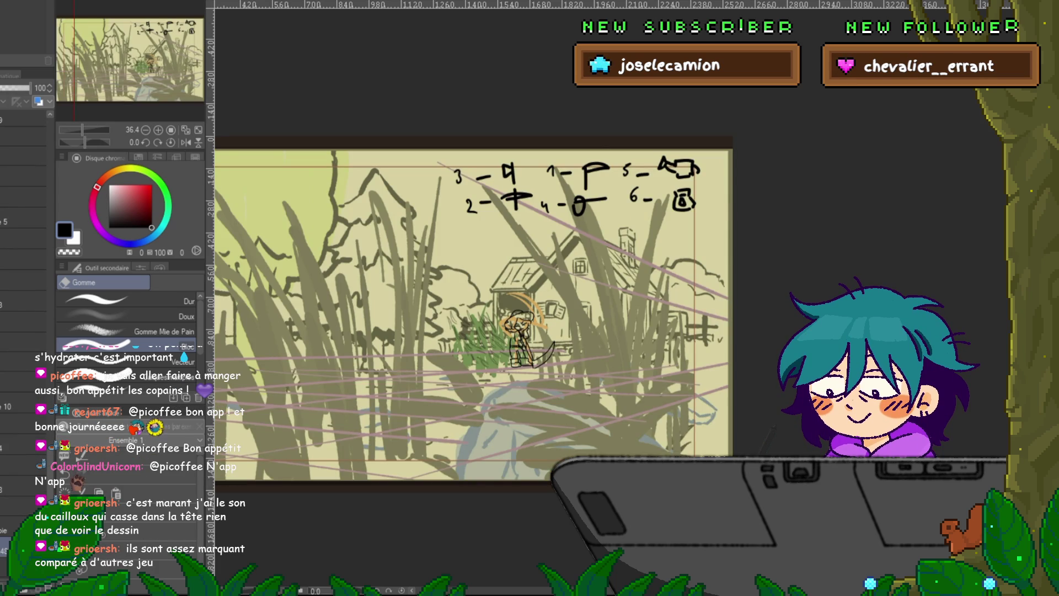
- Hide the grass, sketch and guide-line layers, then undo to restore the numbered sketch
click(22, 300)
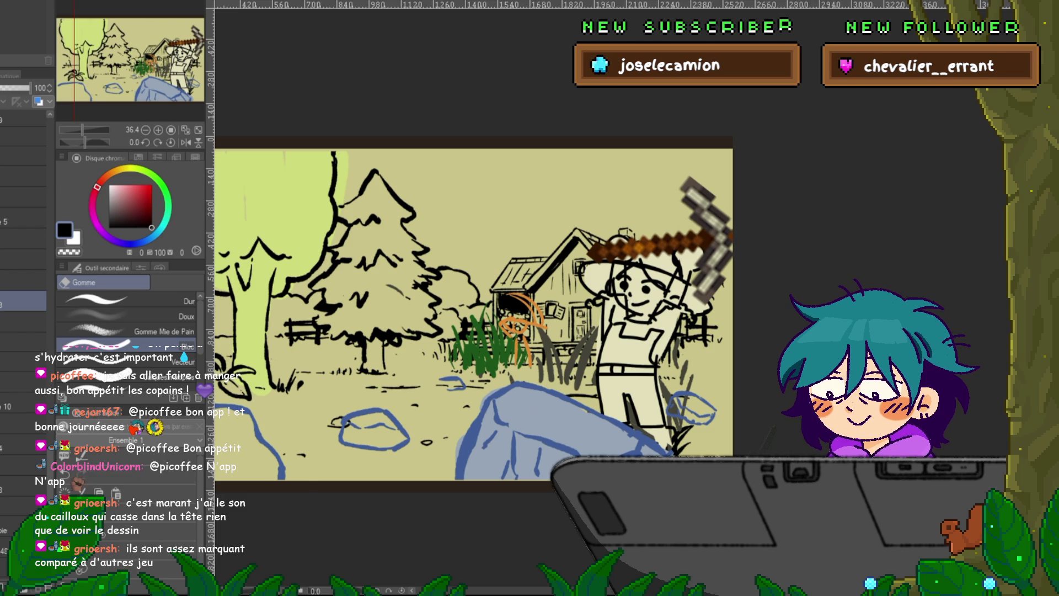
click(22, 406)
shift+click(22, 489)
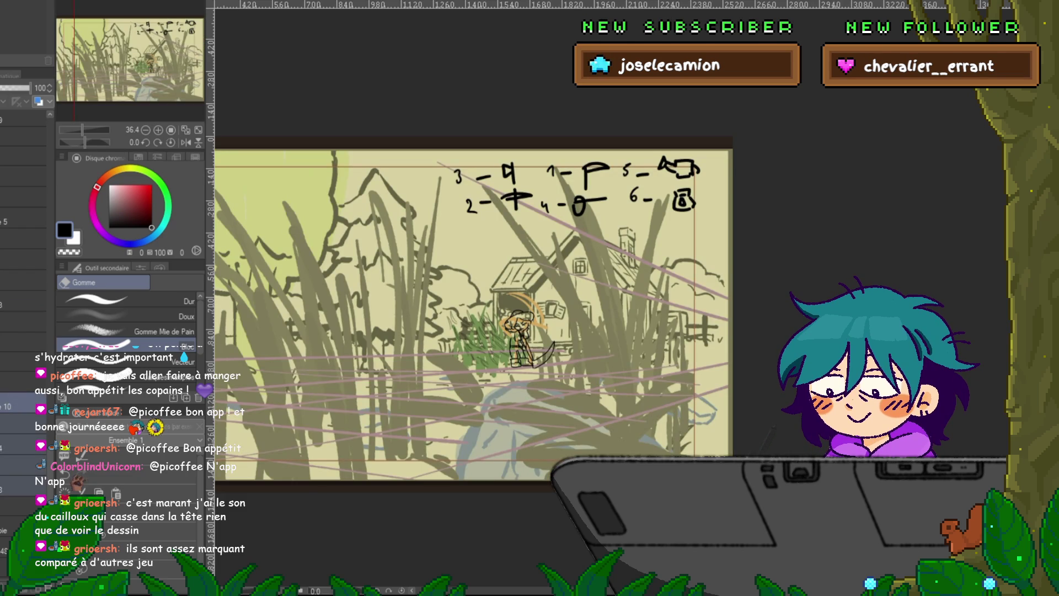
key(Delete)
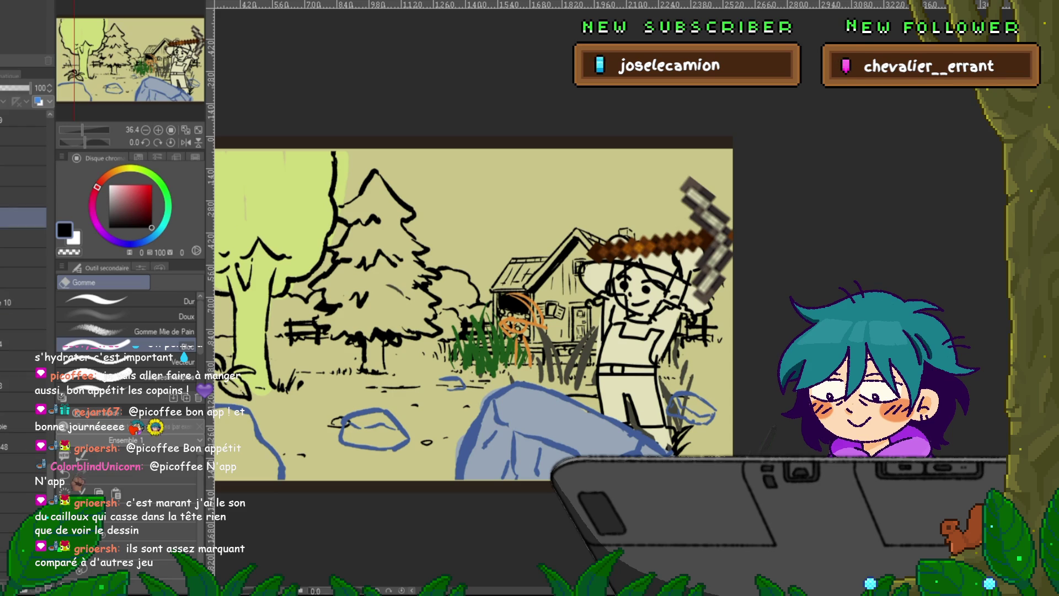
key(ctrl+z)
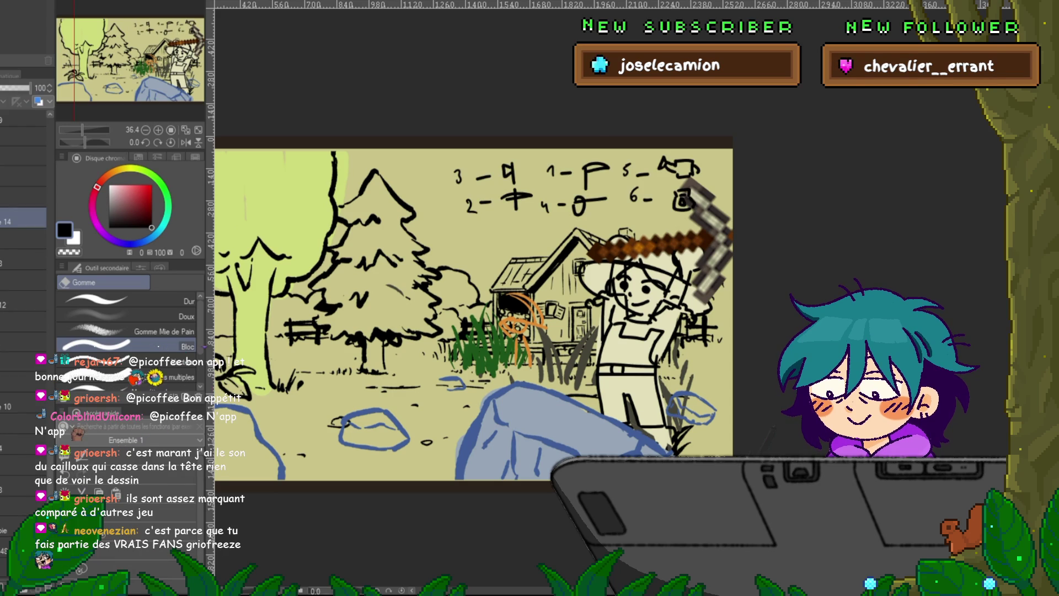
- On the hatted girl's swinging frame, show the numbered sketch and hide the trees, cabin and notes
scroll(23, 353, up, 5)
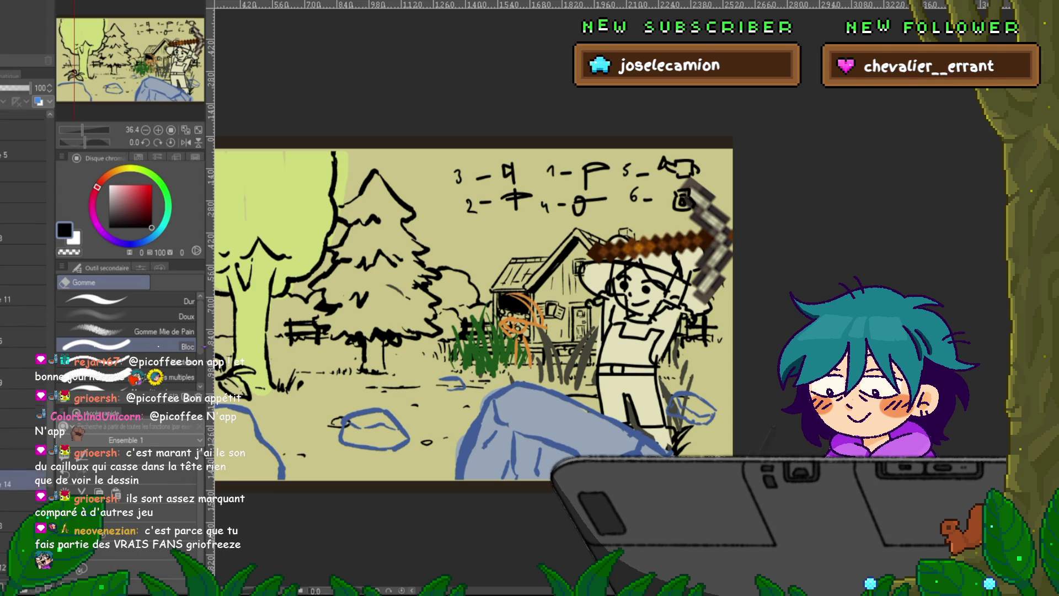
click(23, 218)
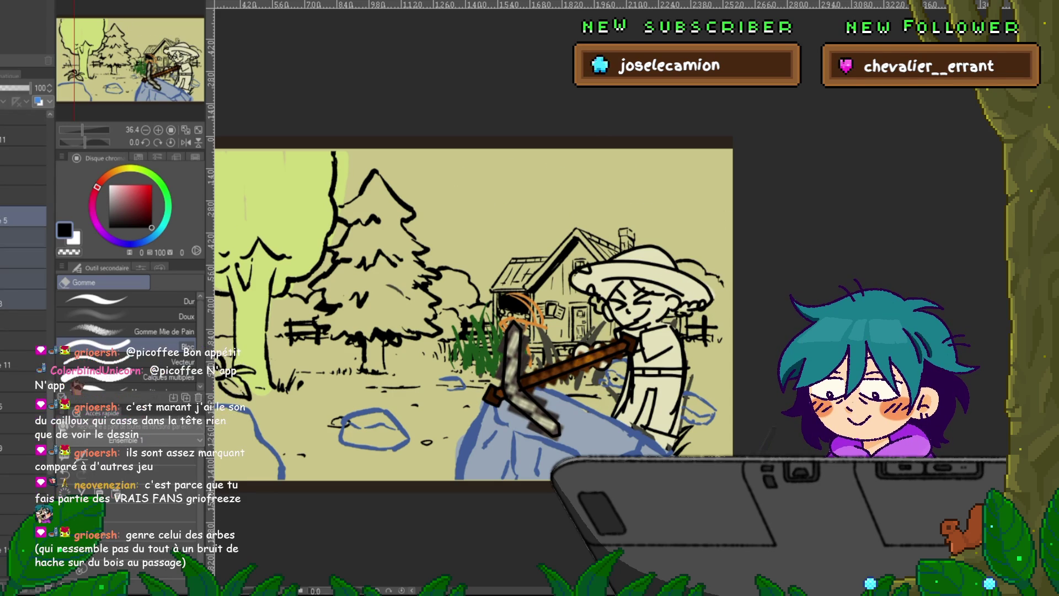
scroll(23, 309, down, 3)
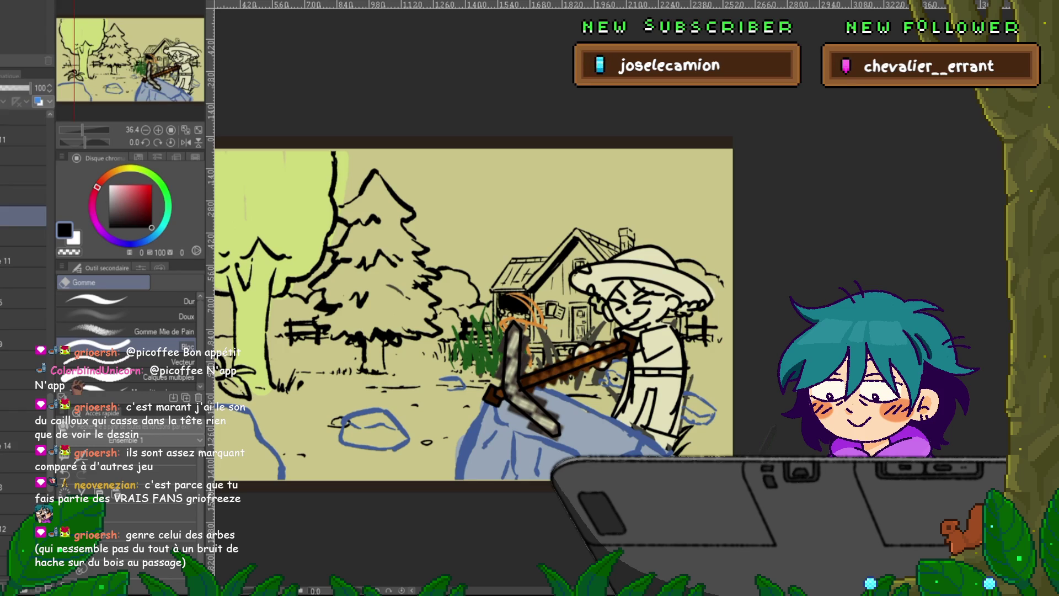
click(23, 218)
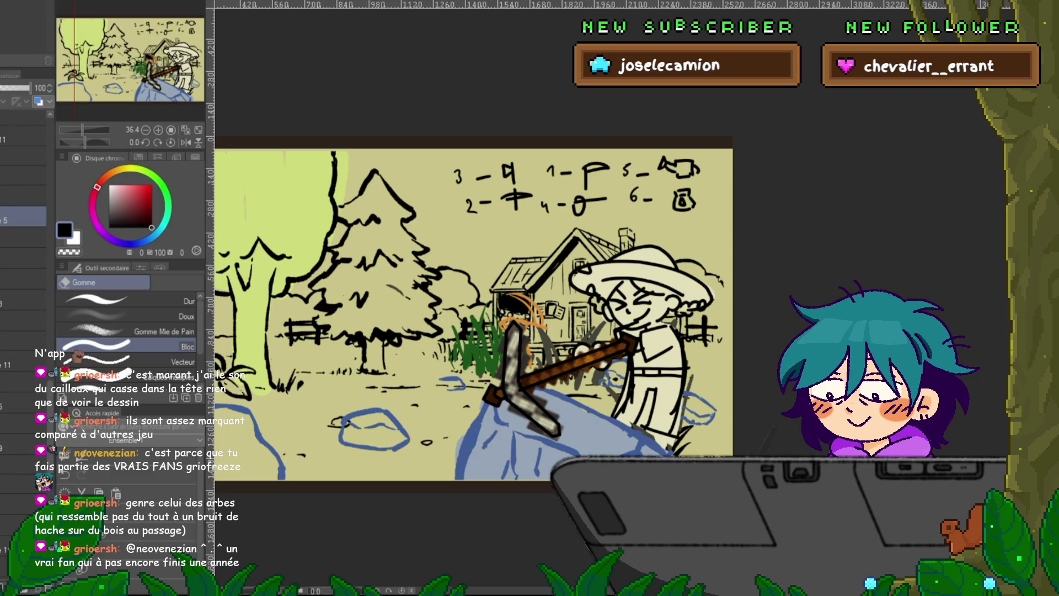
scroll(23, 220, up, 1)
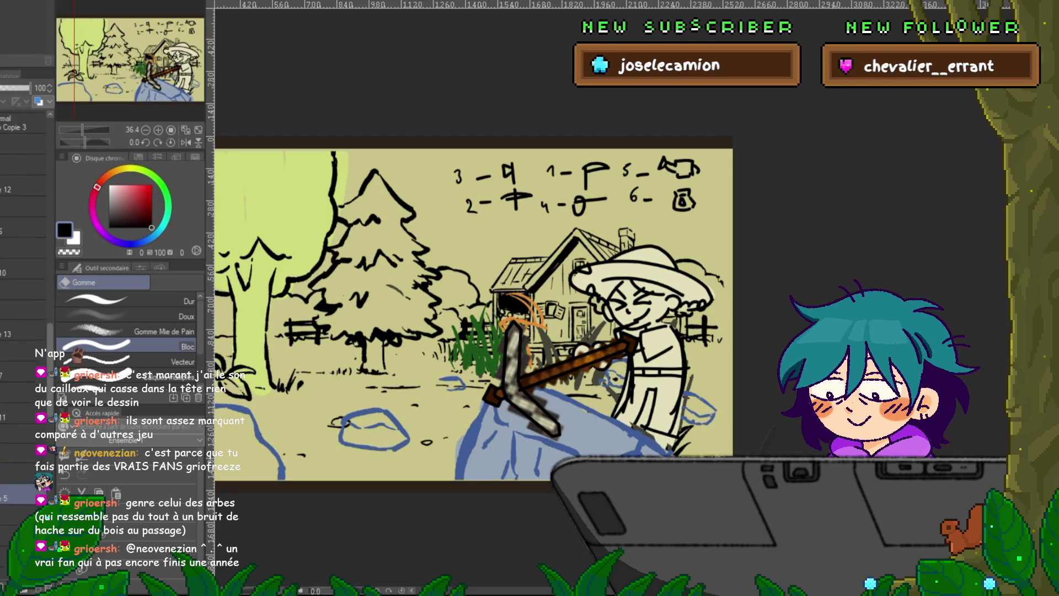
click(23, 293)
- Select layers 12 to 10, restore the numbered notes, and bring them over the farm scene canvas
click(23, 206)
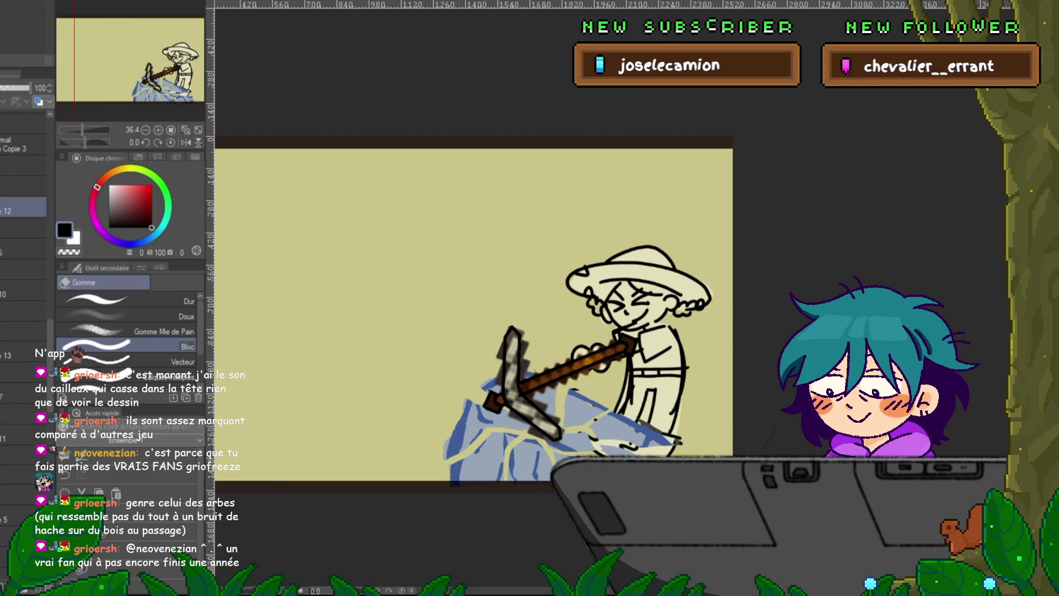
shift+click(24, 291)
click(23, 207)
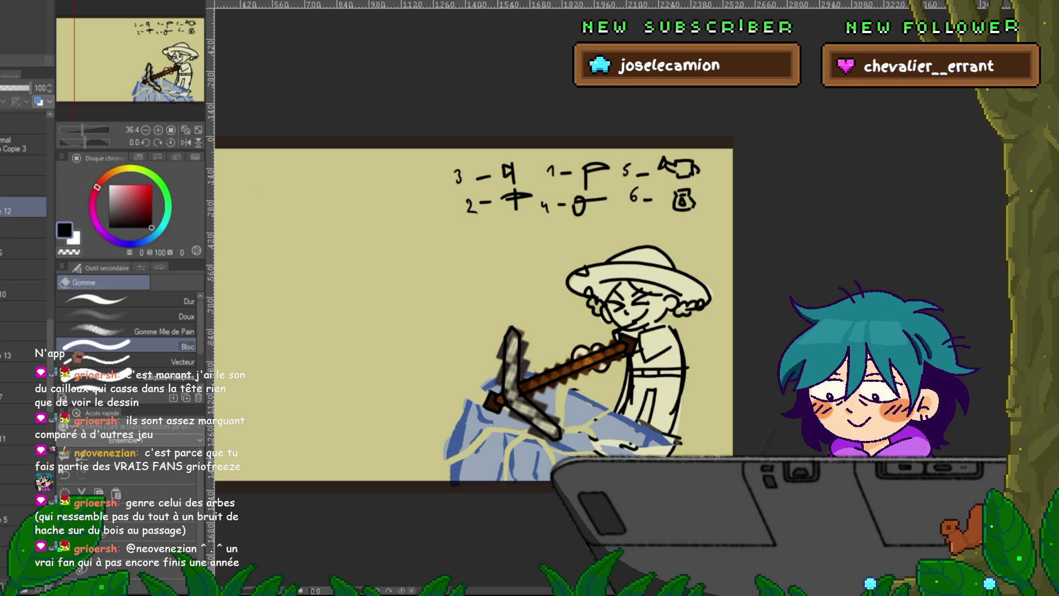
scroll(23, 332, up, 5)
key(ctrl+Tab)
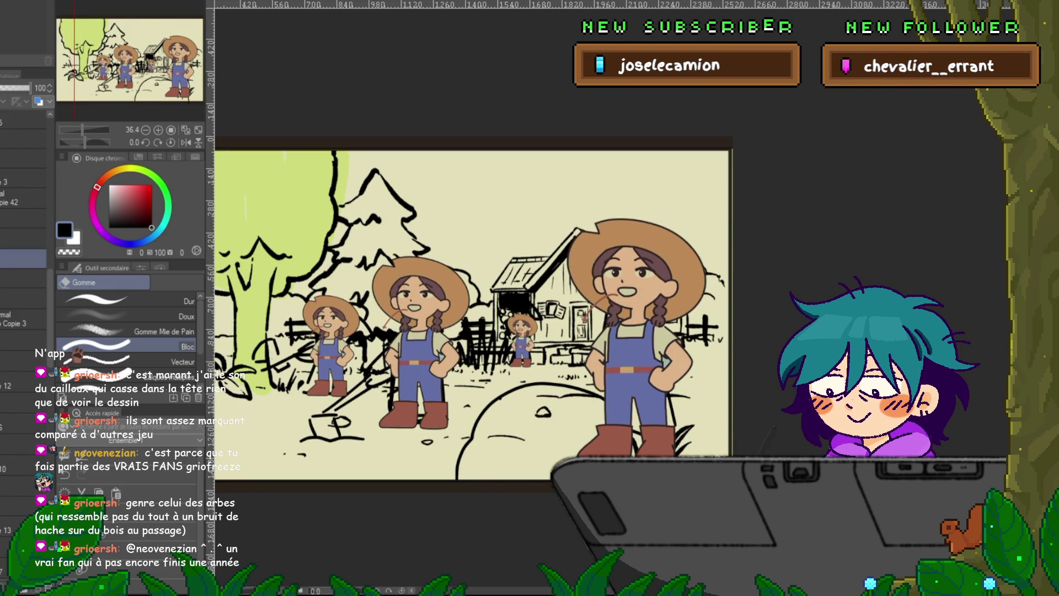
key(ctrl+v)
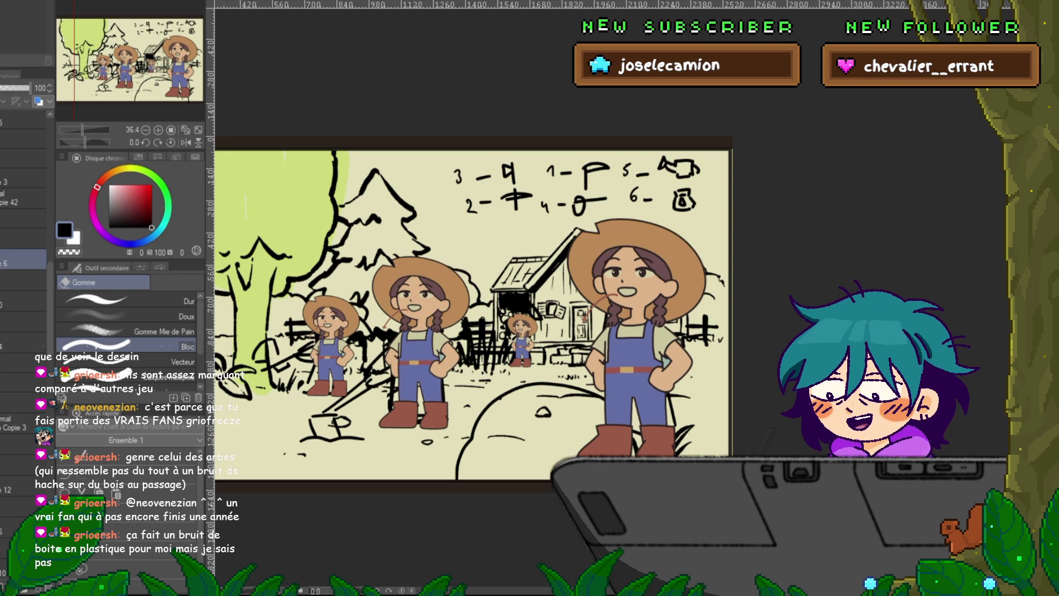
- Select a single layer from the stack and play back the animation frames
click(22, 139)
scroll(23, 220, up, 5)
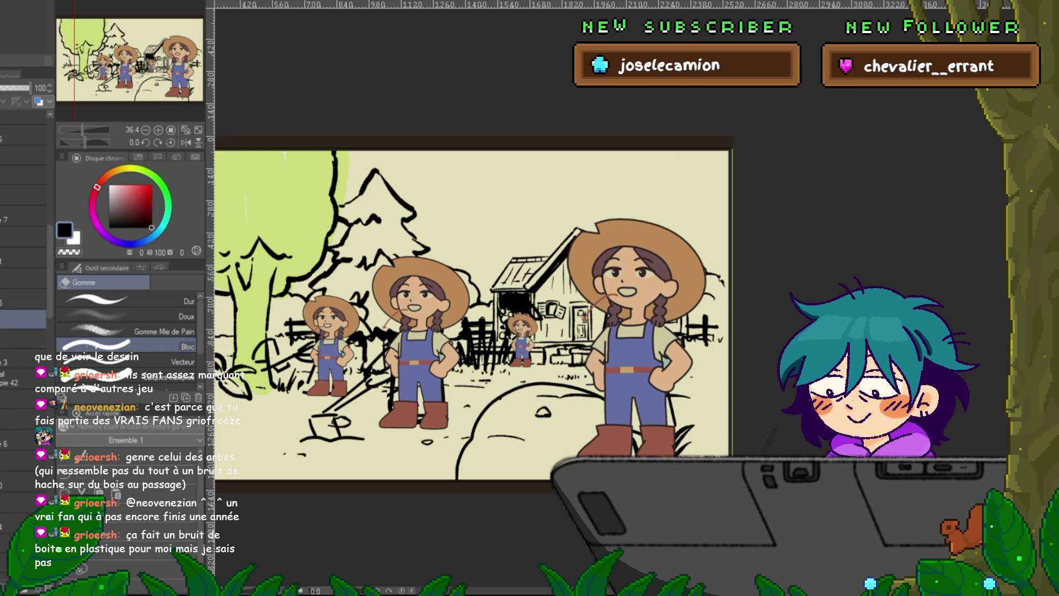
click(22, 215)
shift+click(23, 300)
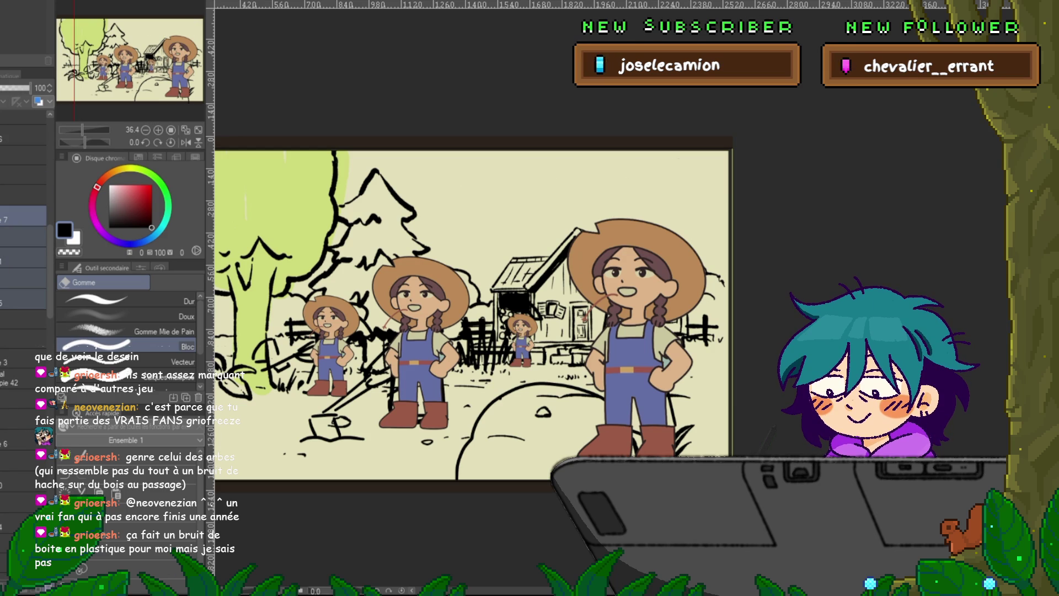
click(22, 236)
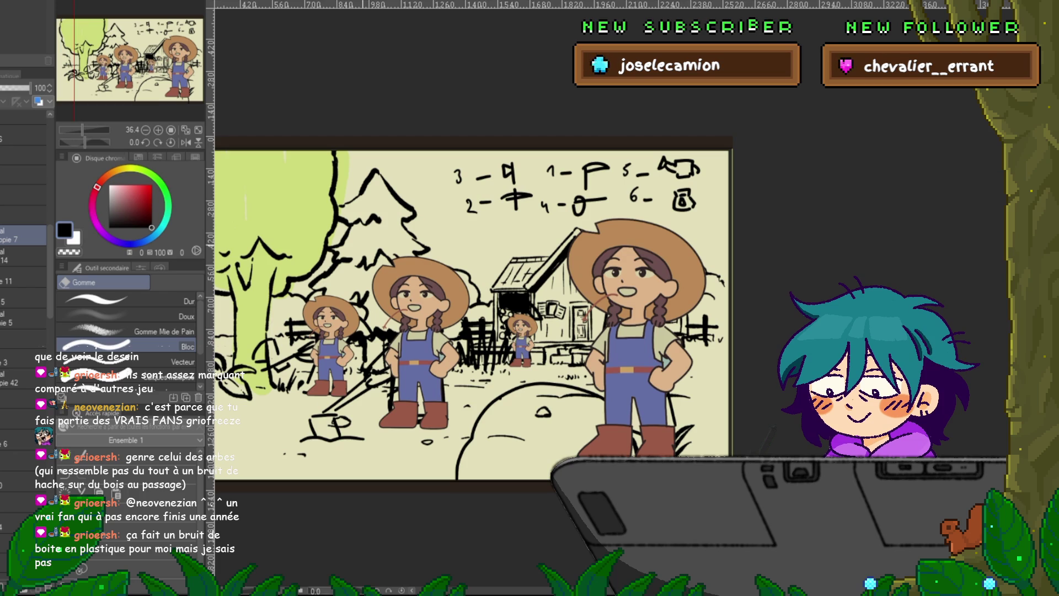
key(space)
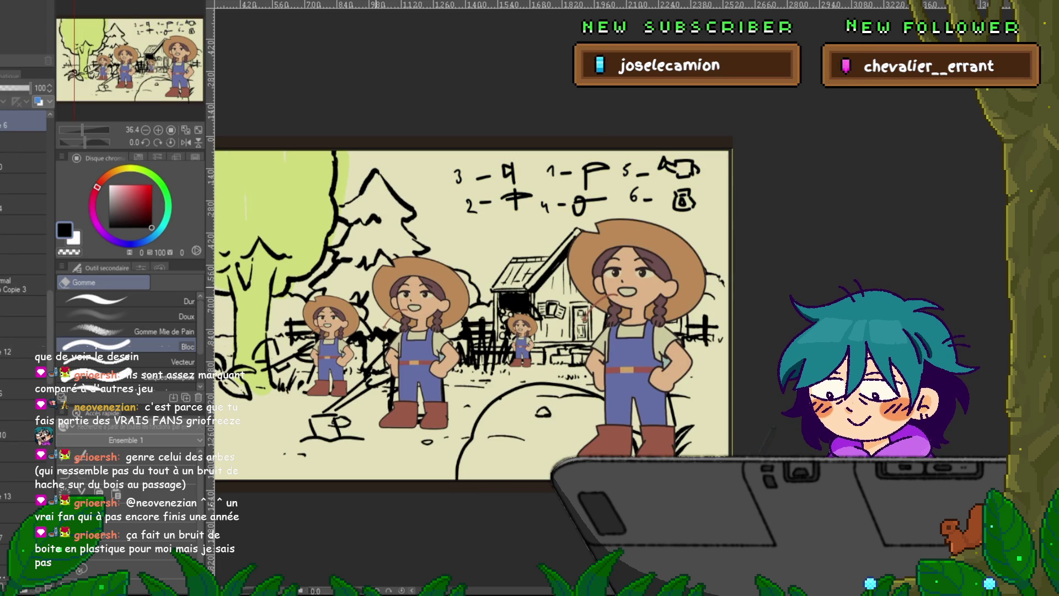
scroll(472, 309, up, 3)
scroll(607, 275, left, 2)
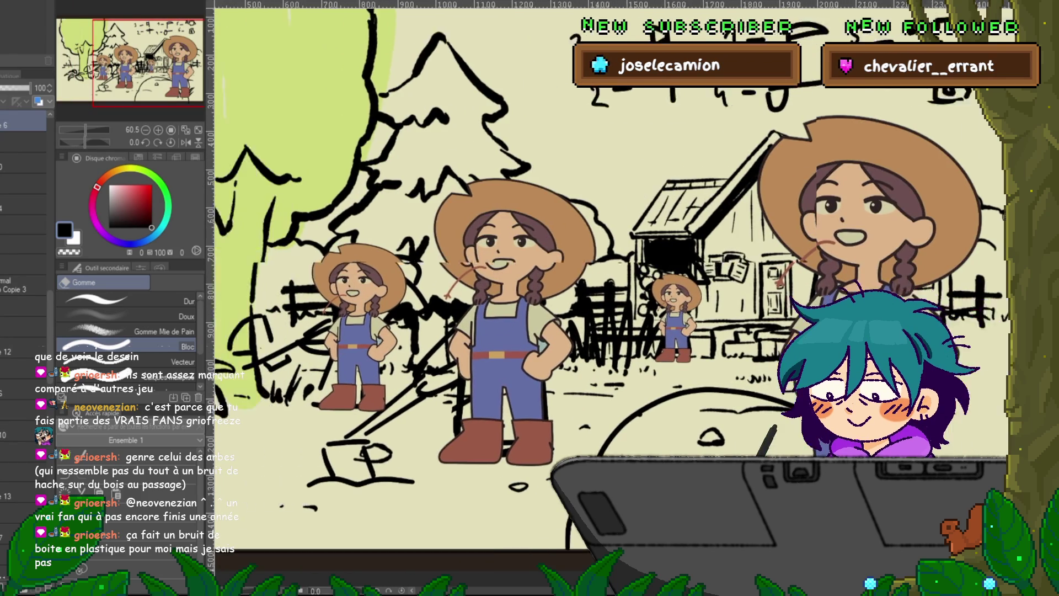
scroll(607, 276, left, 3)
scroll(607, 276, up, 3)
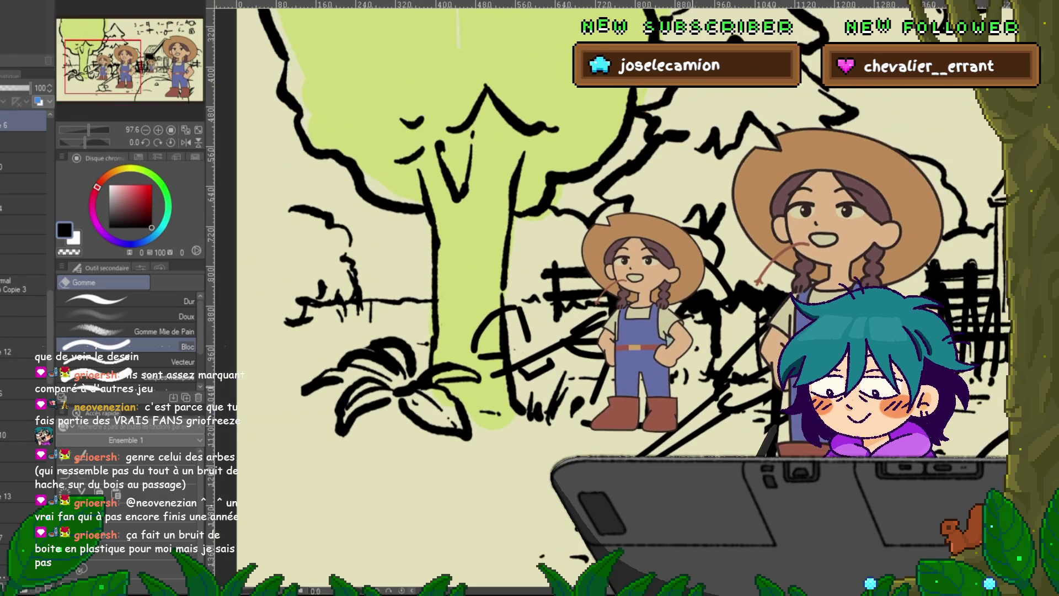
scroll(607, 276, down, 2)
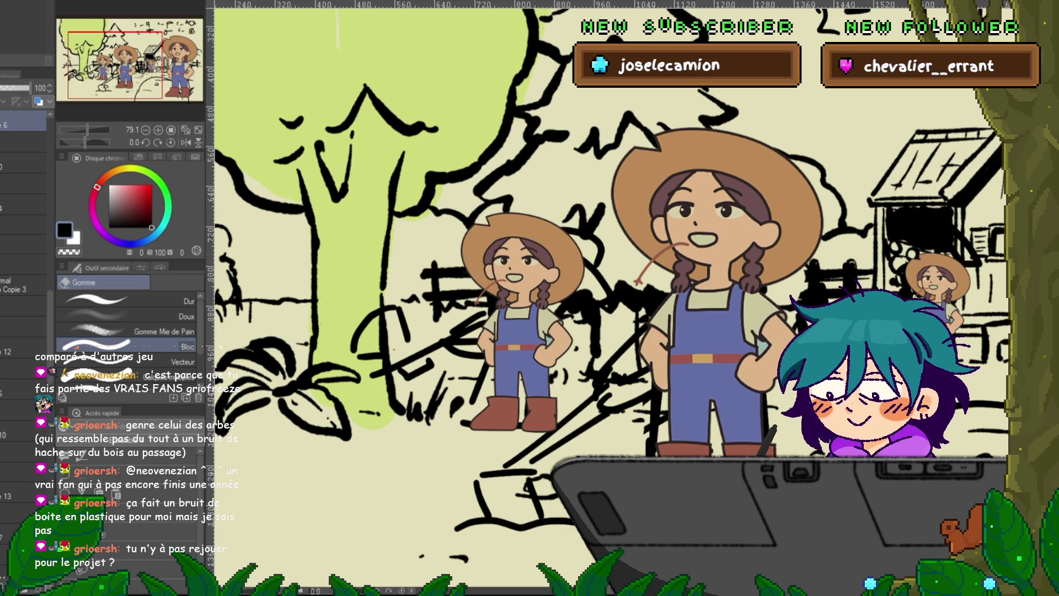
scroll(607, 276, down, 3)
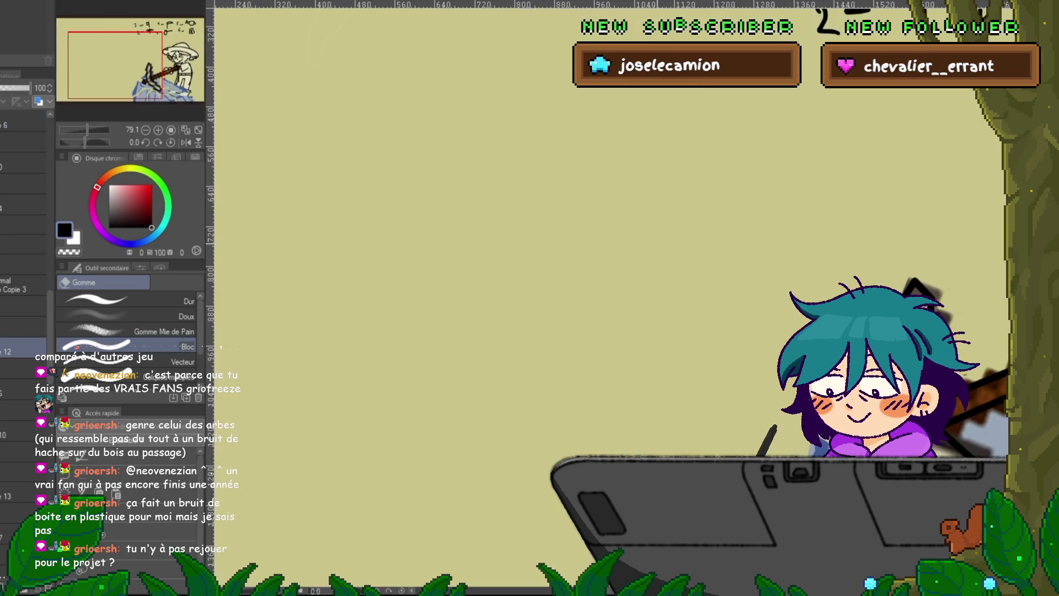
scroll(607, 276, up, 1)
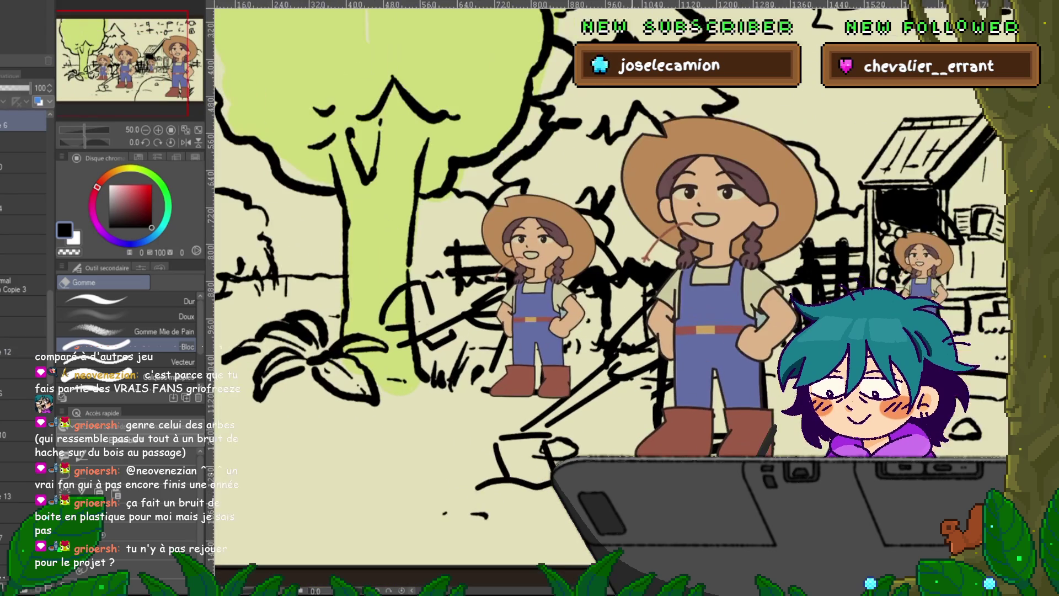
scroll(607, 276, up, 1)
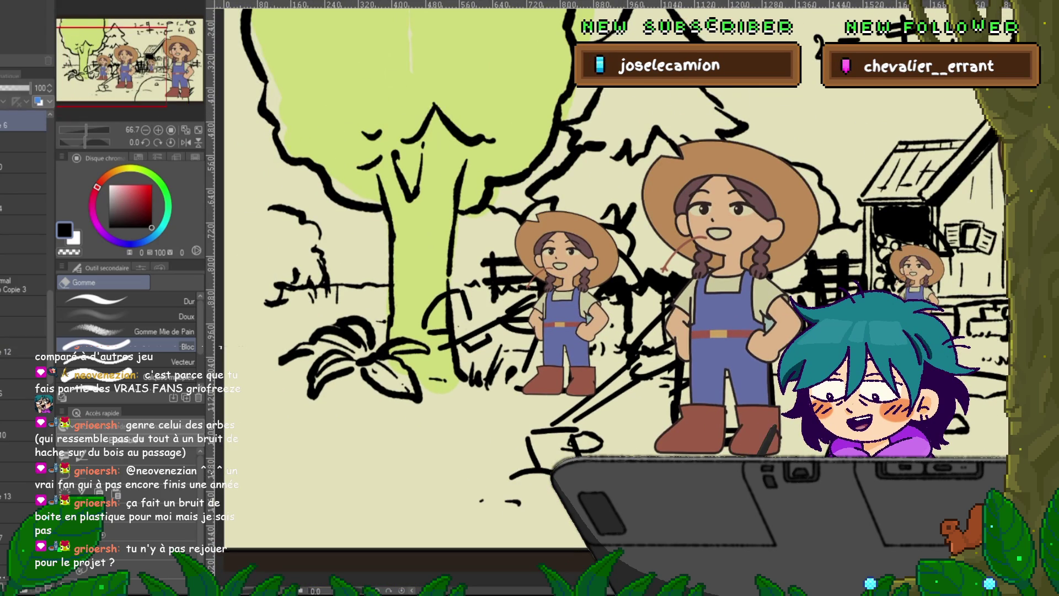
scroll(607, 276, down, 1)
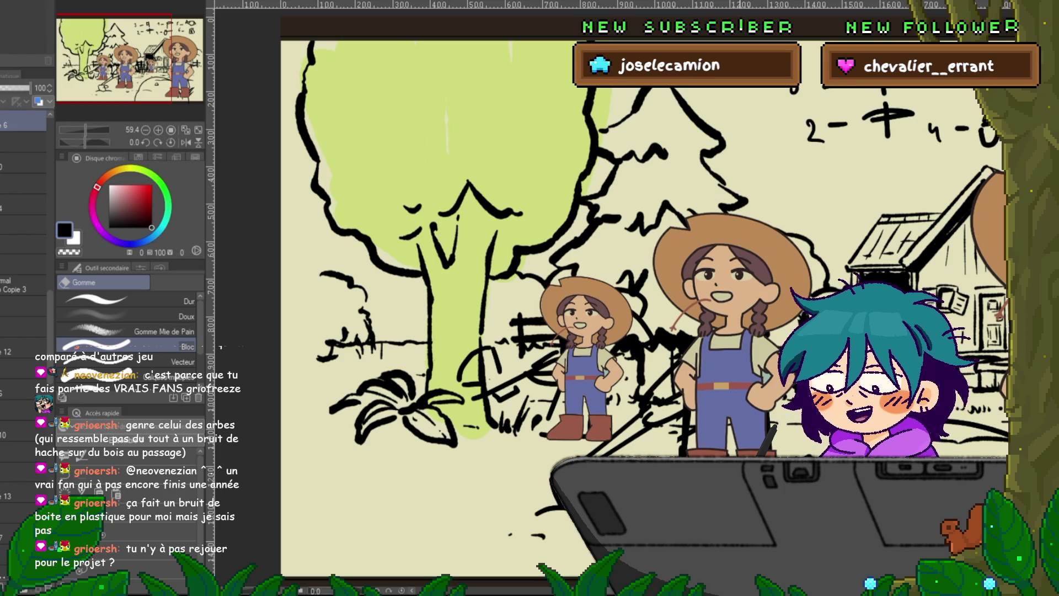
scroll(618, 304, right, 2)
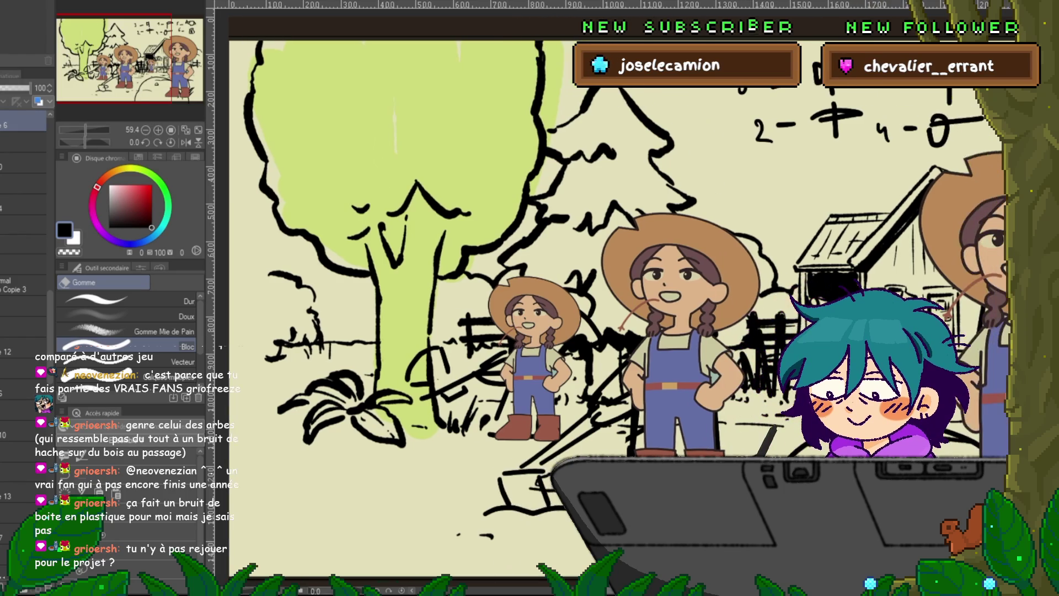
scroll(618, 298, down, 1)
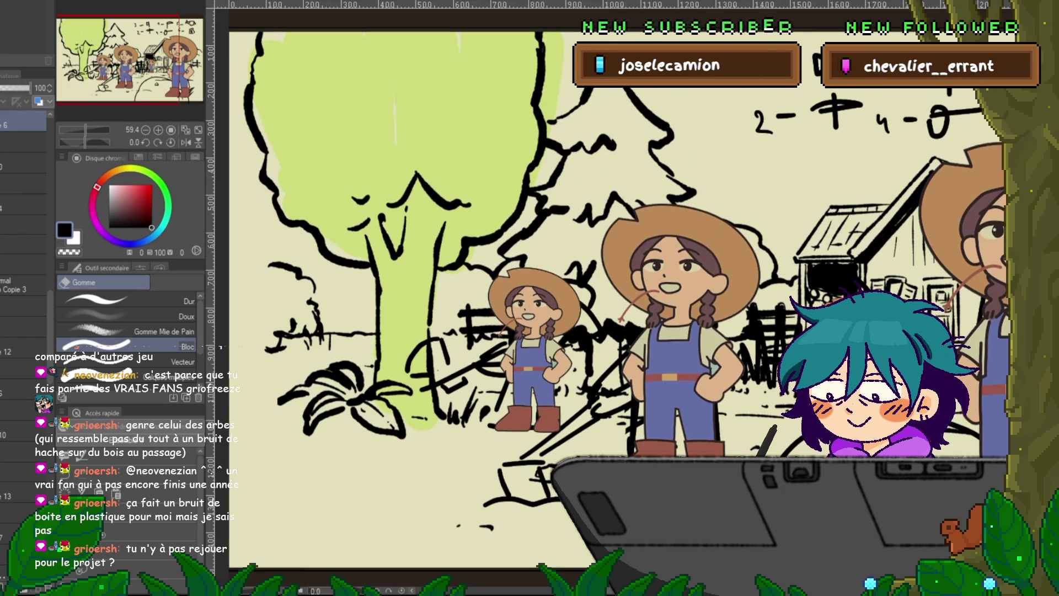
key(ctrl+Tab)
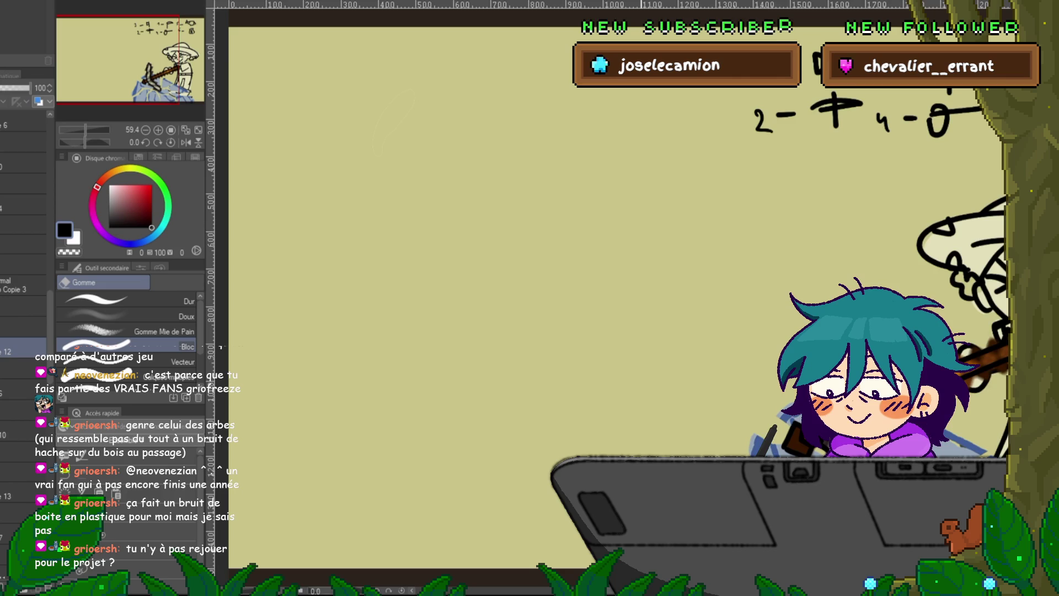
scroll(607, 331, down, 2)
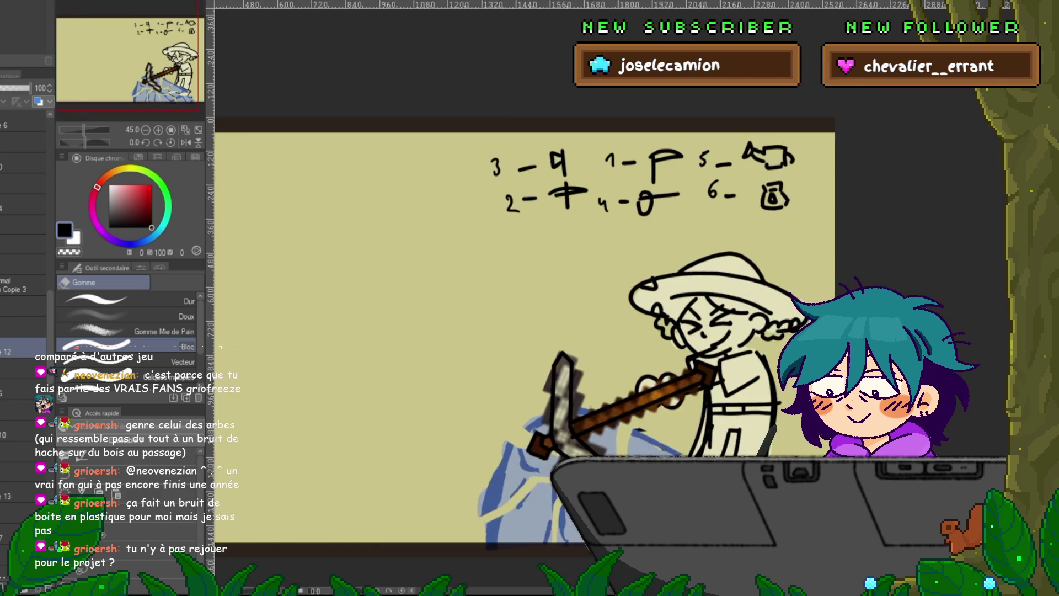
scroll(634, 331, right, 2)
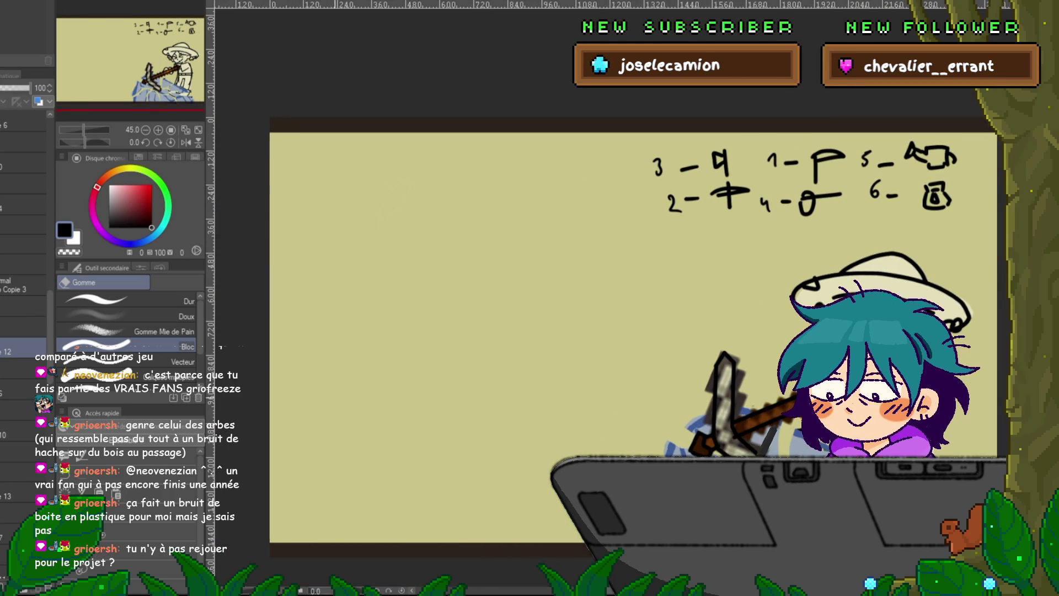
key(ctrl+Tab)
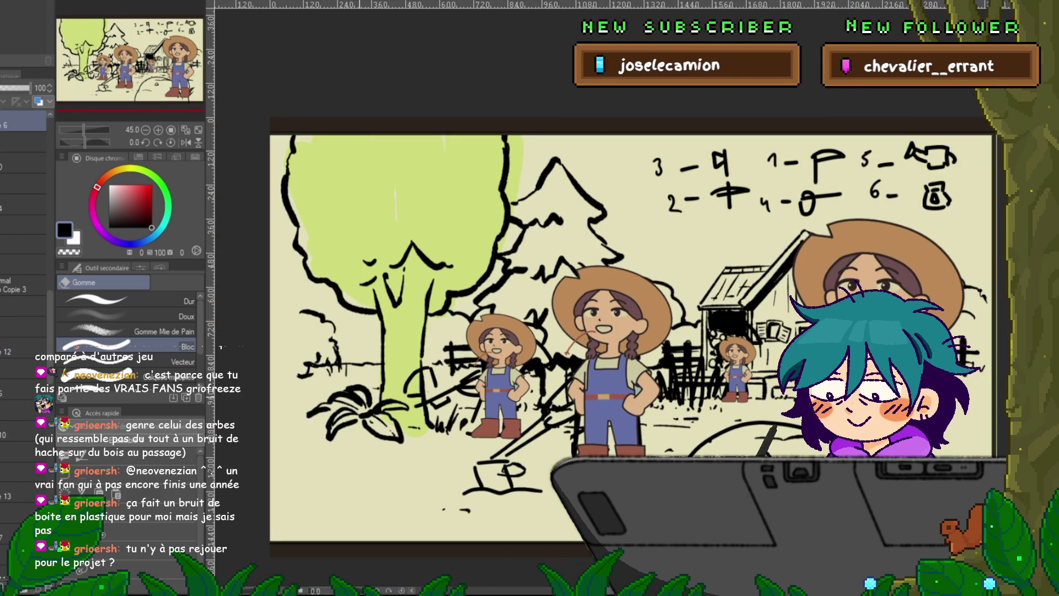
key(ctrl+Tab)
key(ctrl+Tab)
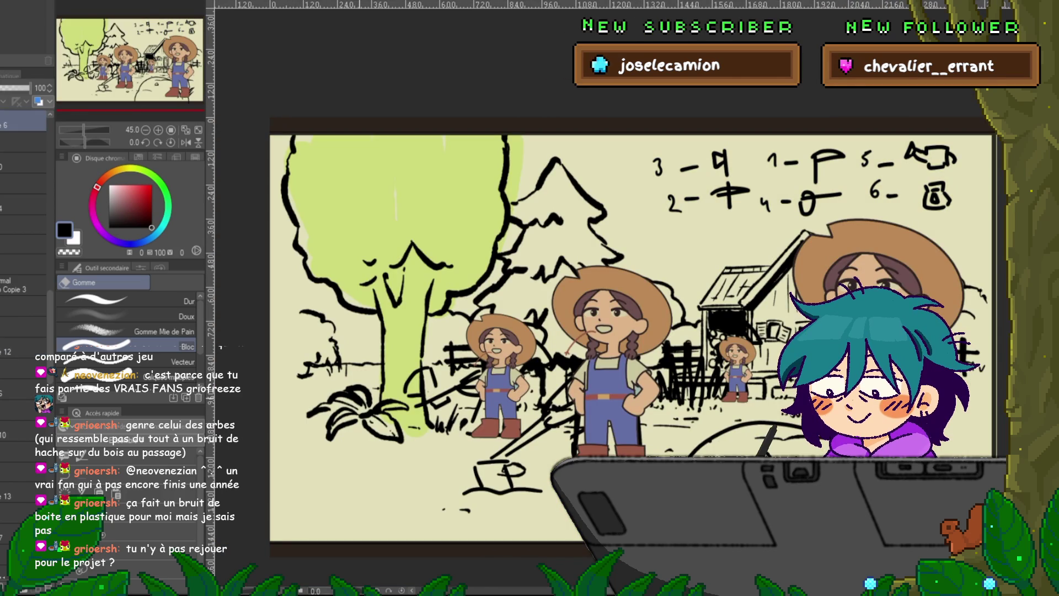
scroll(394, 388, up, 3)
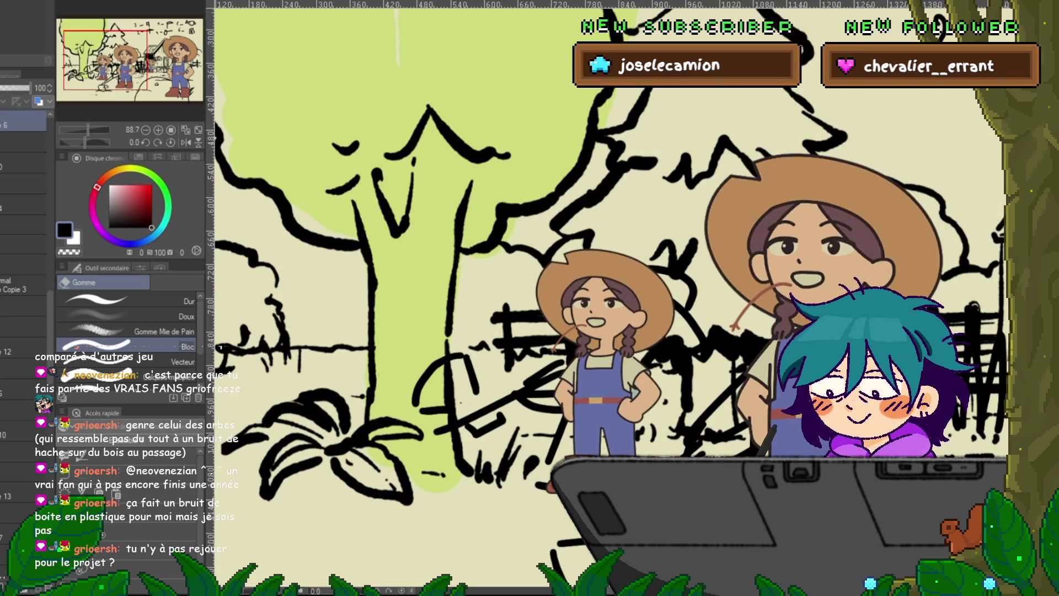
scroll(24, 248, up, 3)
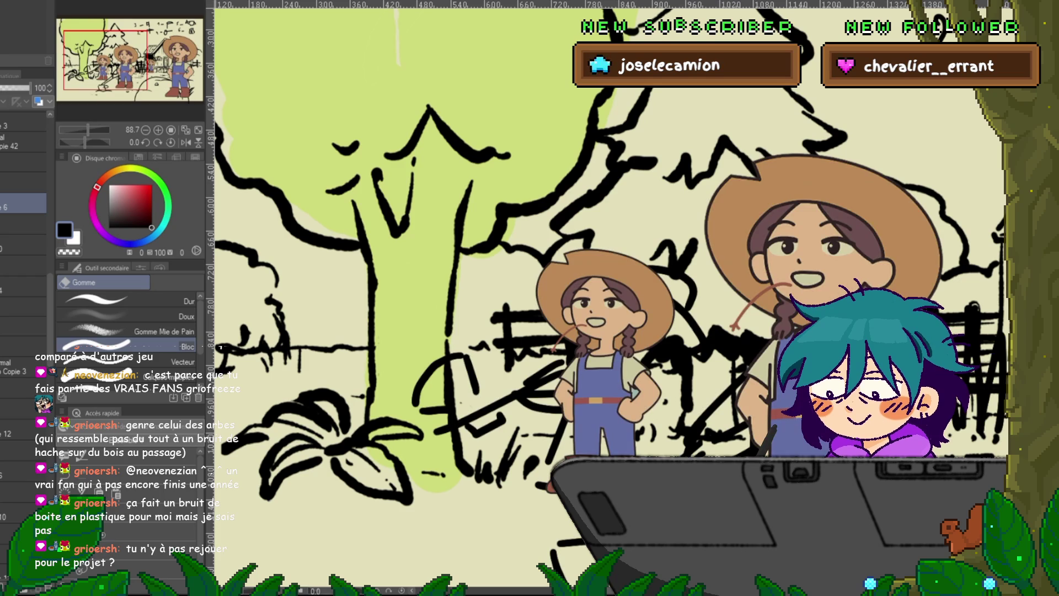
click(22, 327)
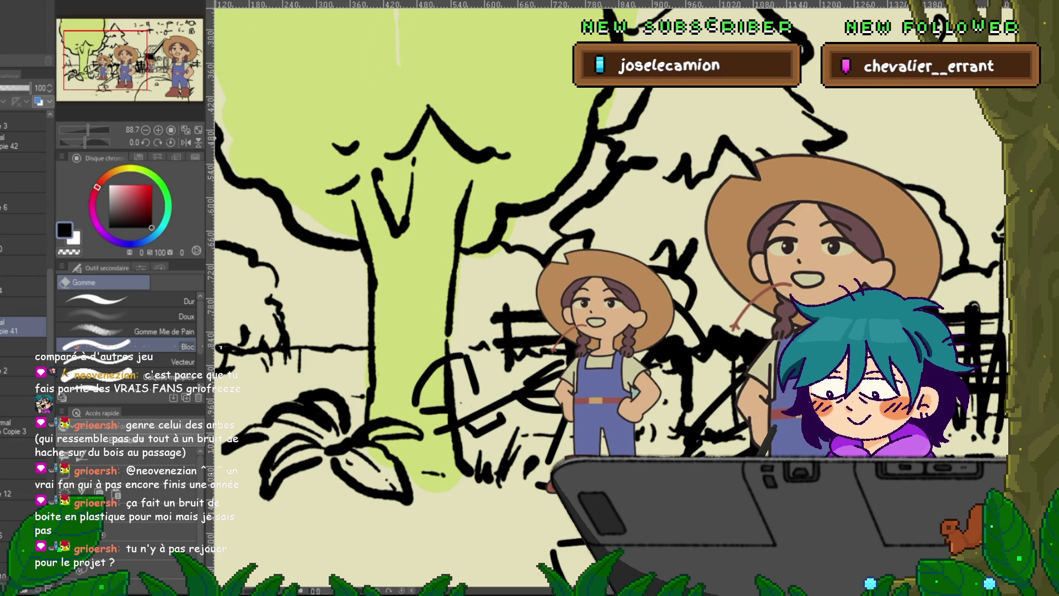
click(22, 345)
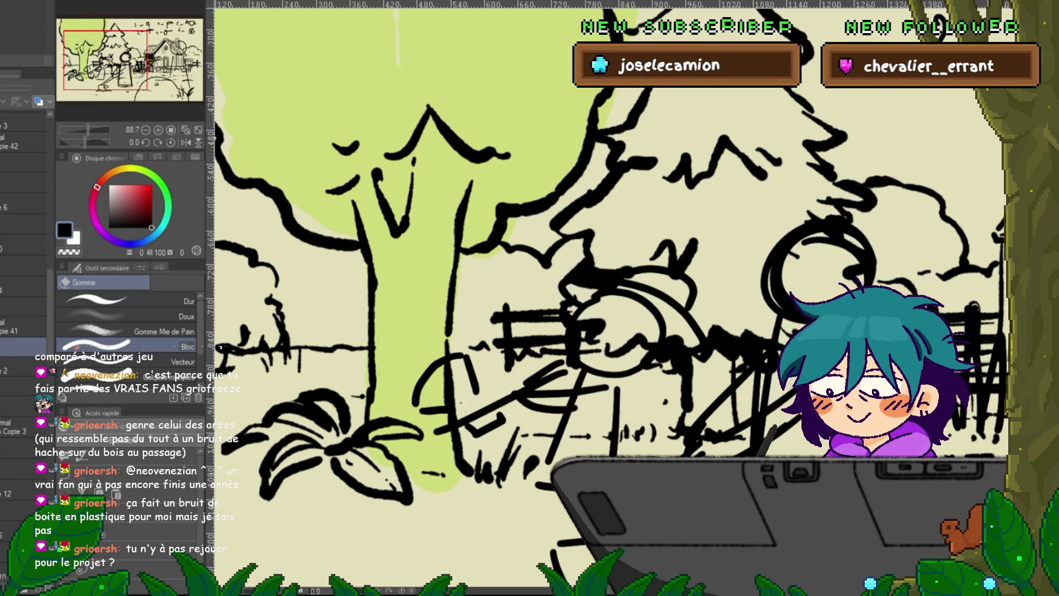
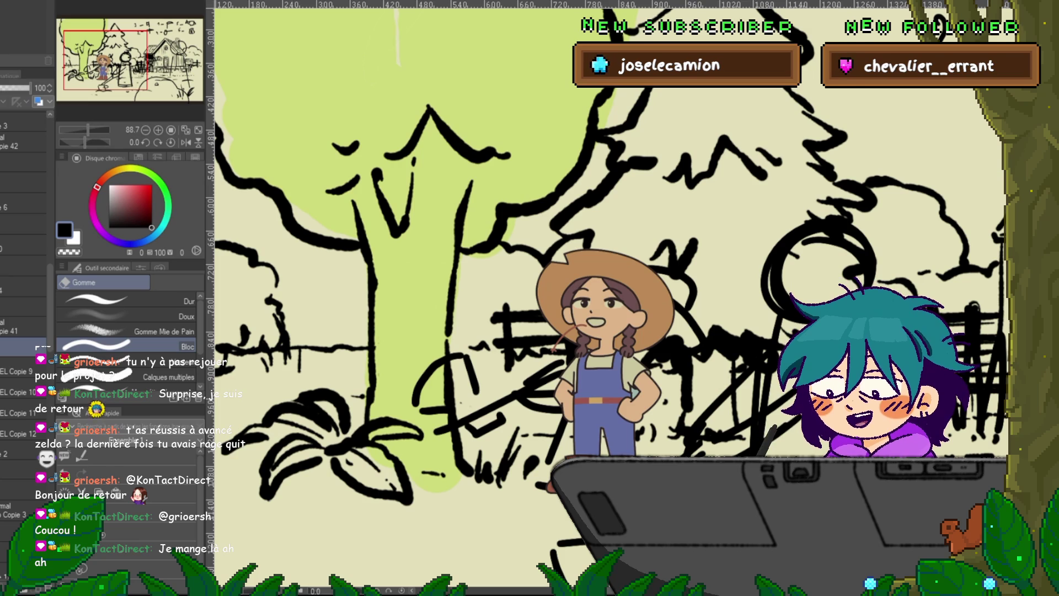
- Look over the farm scene, briefly hiding then restoring the farmer girl to check the sketch
scroll(668, 348, down, 1)
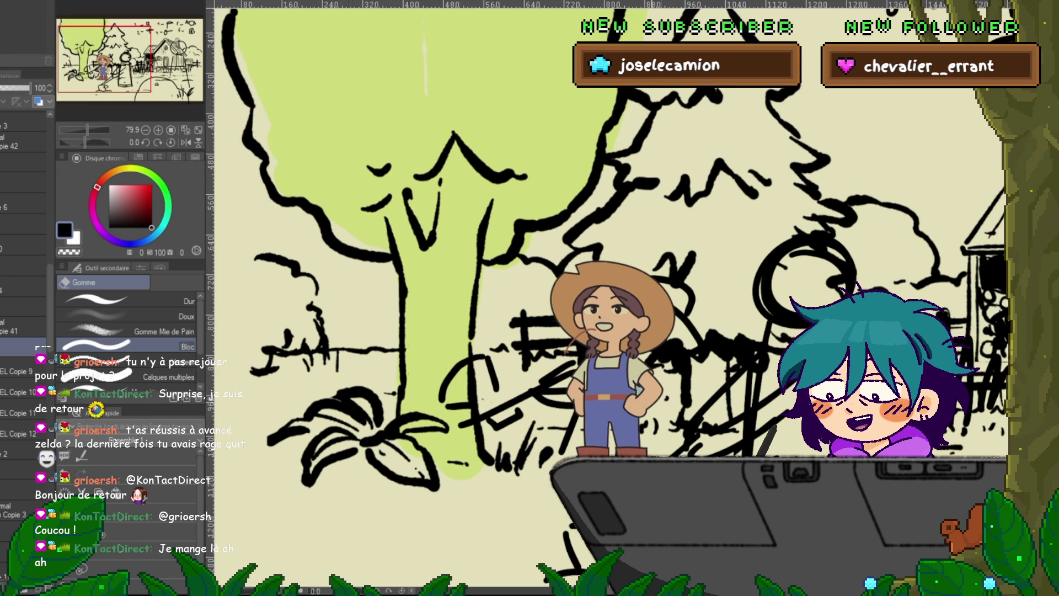
scroll(612, 293, right, 3)
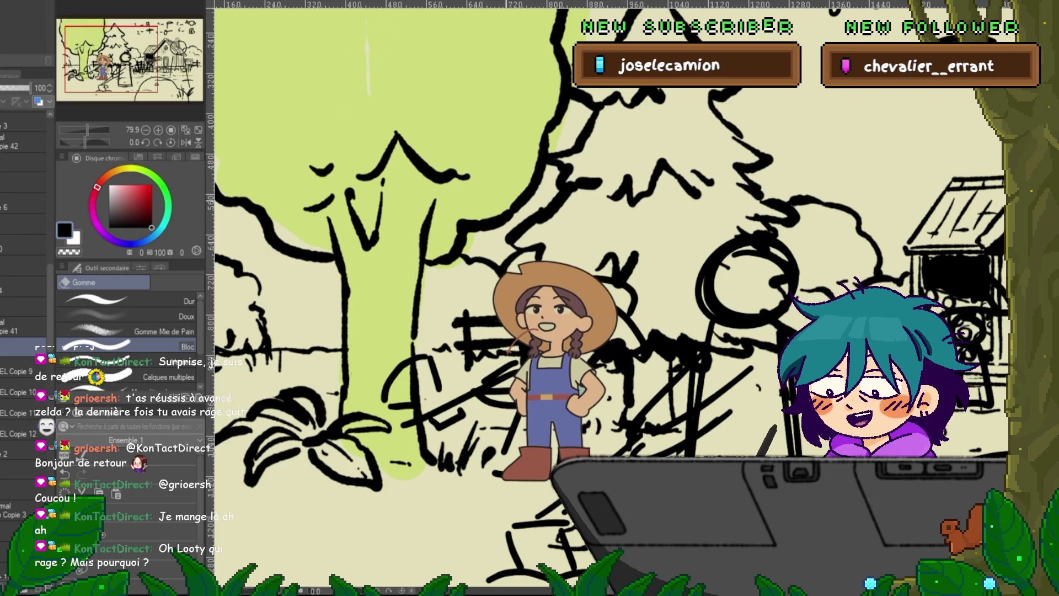
scroll(607, 298, down, 2)
scroll(634, 304, down, 3)
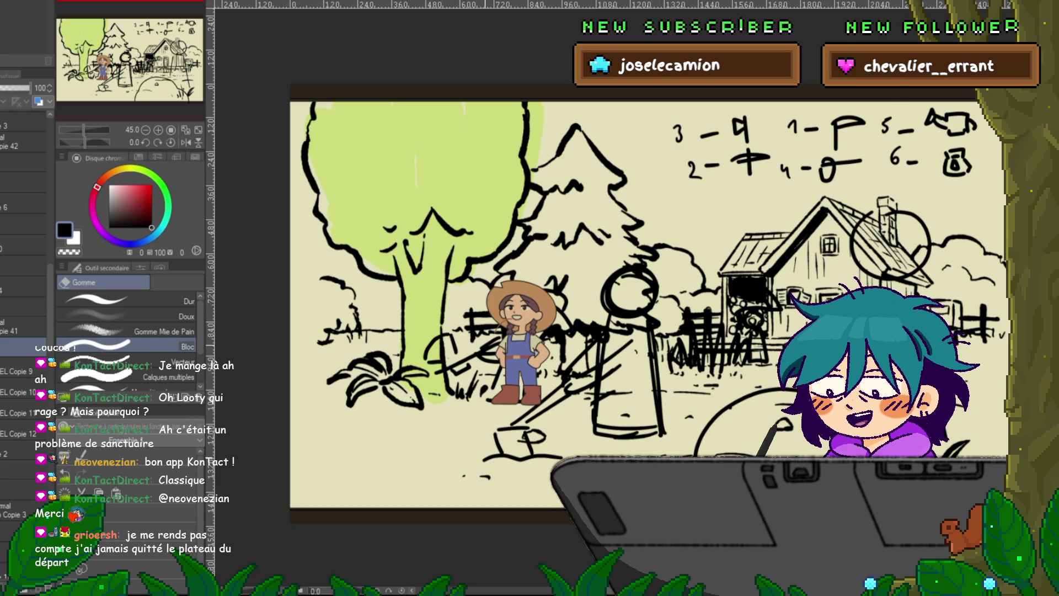
scroll(458, 386, up, 3)
scroll(552, 276, up, 2)
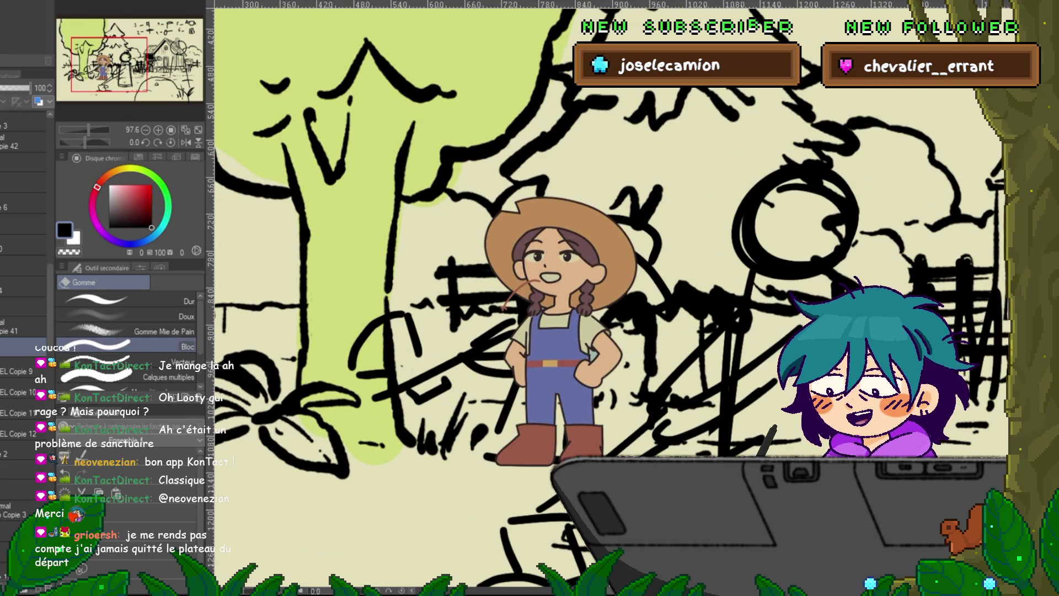
key(ctrl+z)
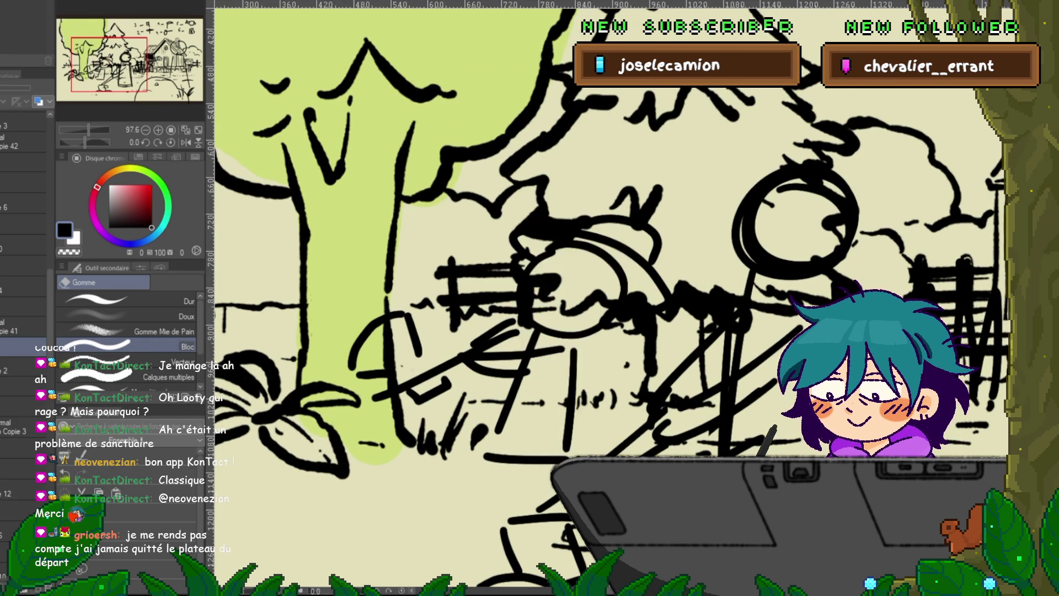
key(ctrl+y)
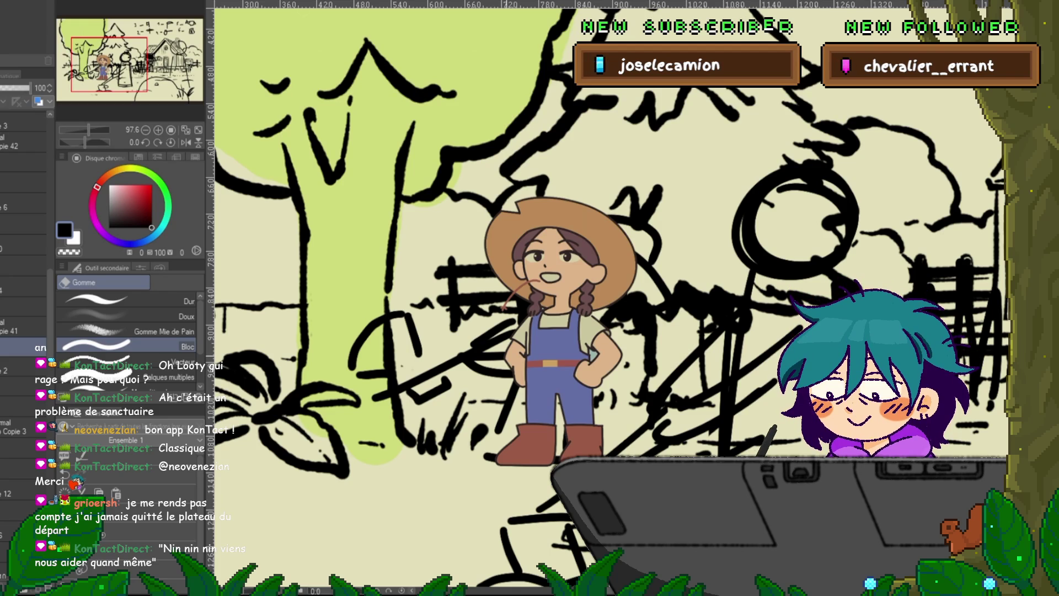
- Switch to the Marqueurs > Feutre précis marker pen and select the Copie 41 layer
key(p)
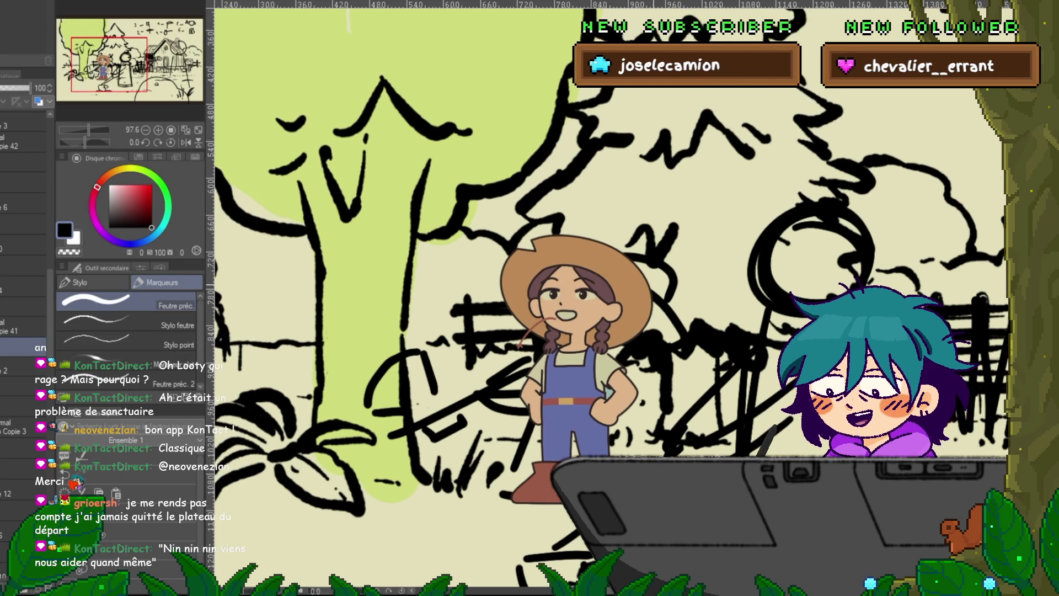
drag(607, 276, 622, 314)
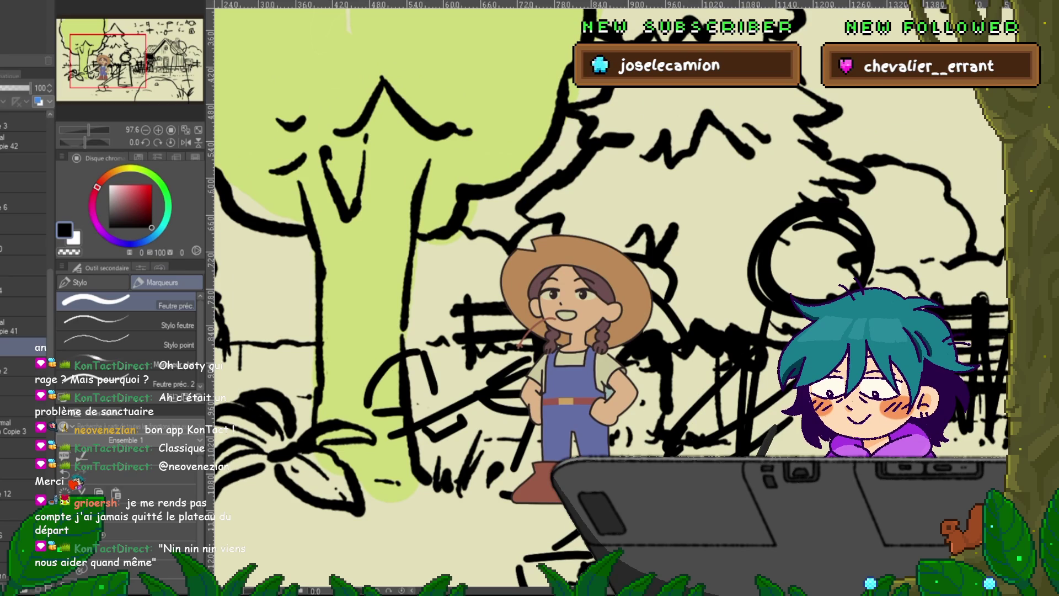
click(22, 327)
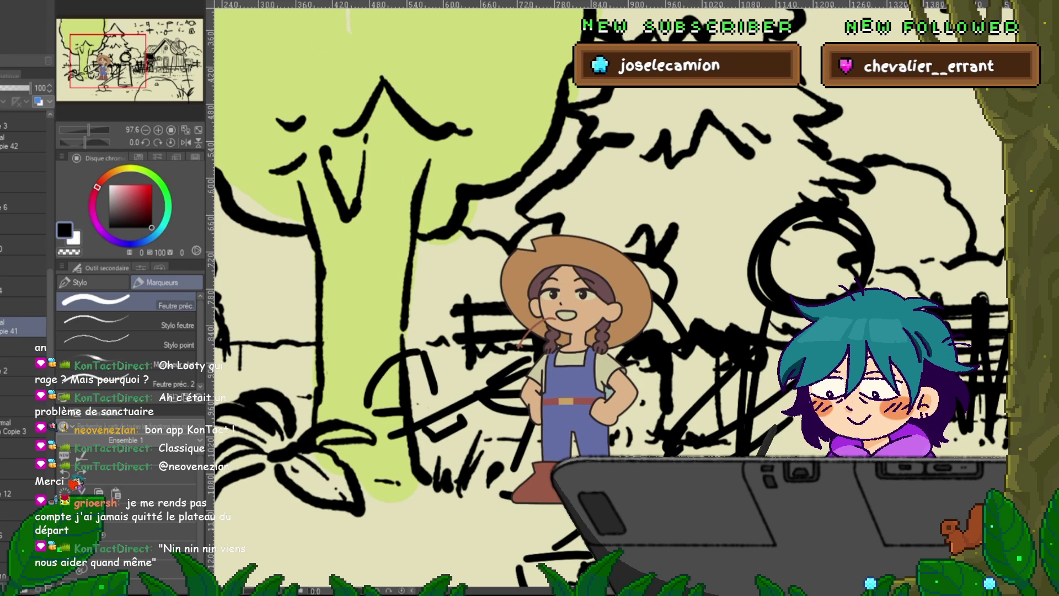
- Fade the background line-art layer to 33% and the farmer girl to 57% opacity
click(22, 407)
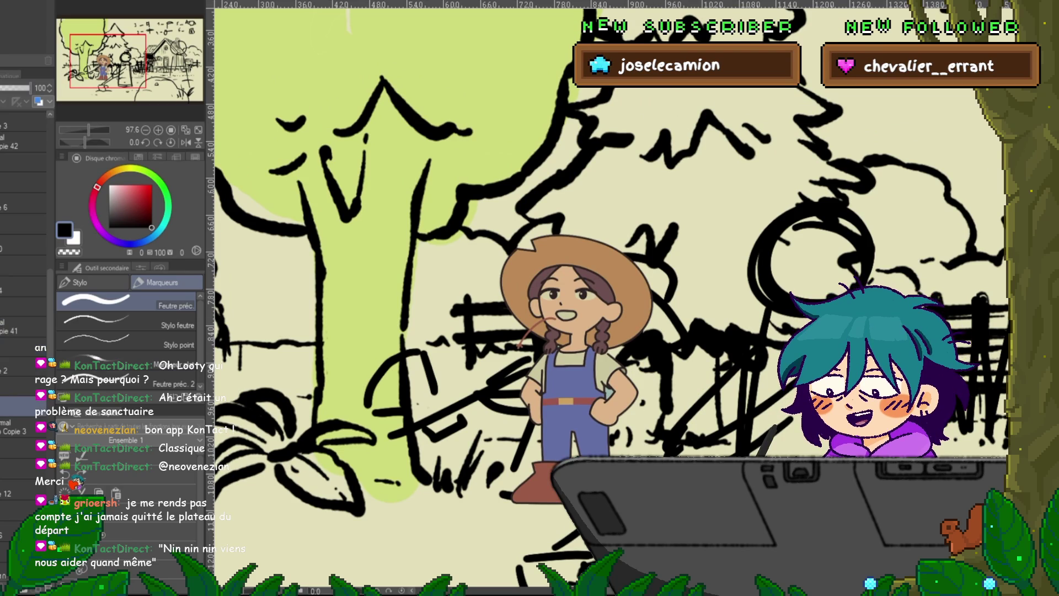
drag(30, 88, 11, 87)
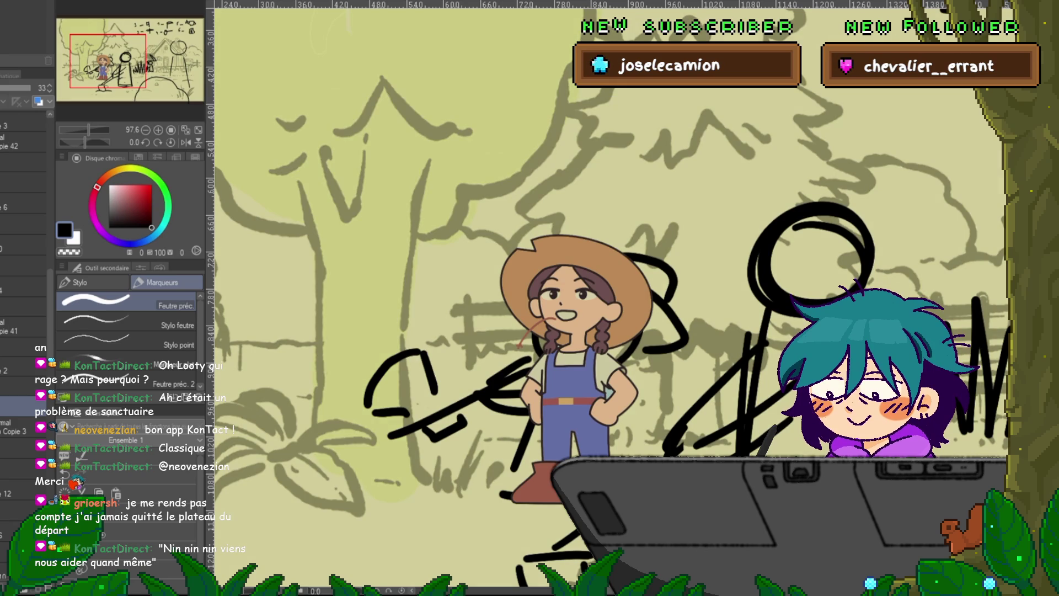
click(22, 327)
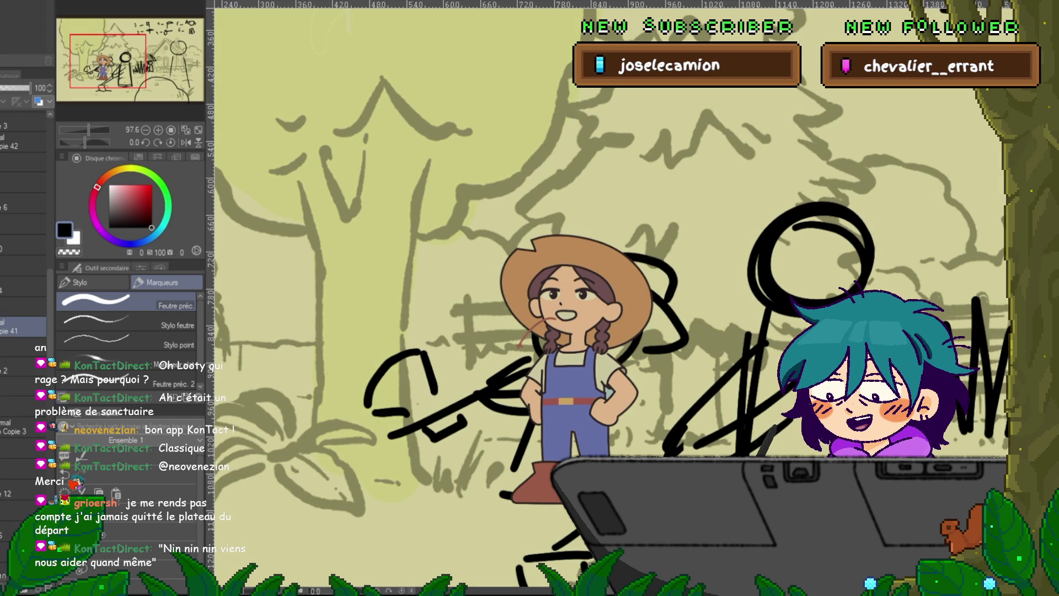
drag(607, 331, 573, 298)
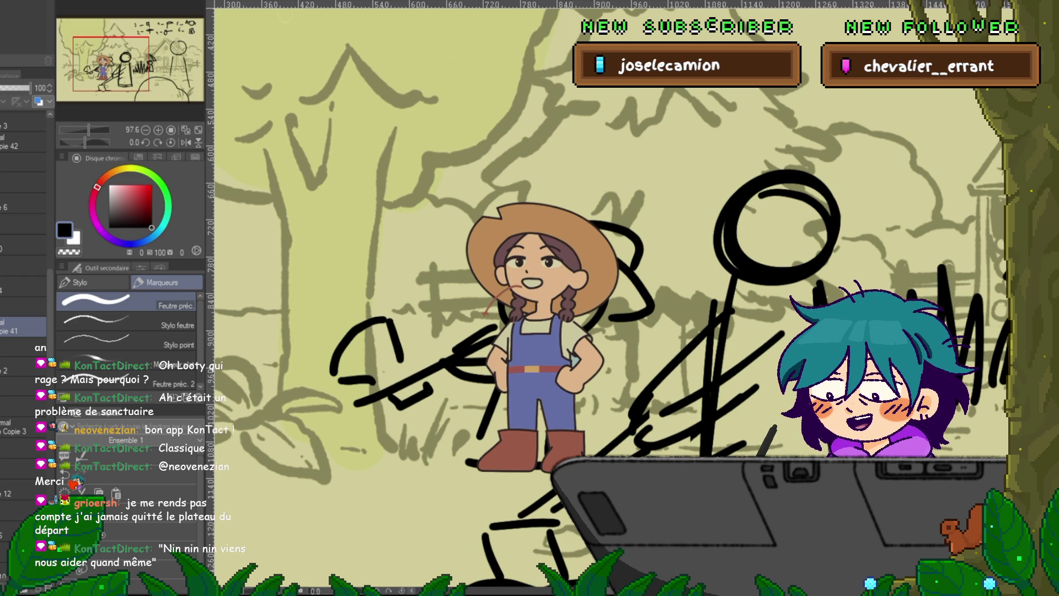
click(16, 88)
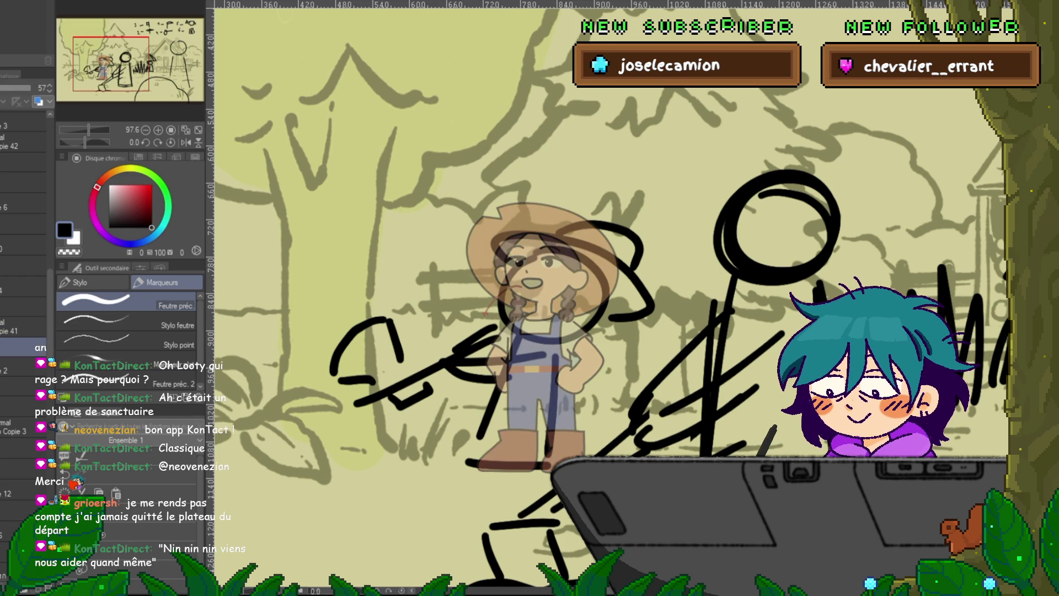
click(22, 326)
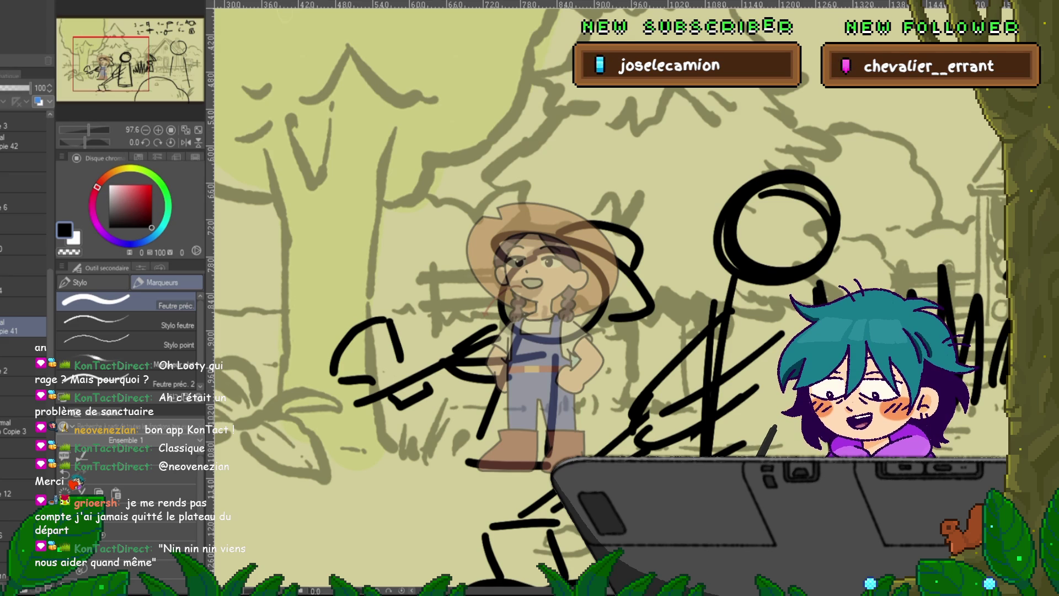
- Try test strokes around the stick figure's head, undo them, and reframe around the girl
scroll(607, 293, down, 1)
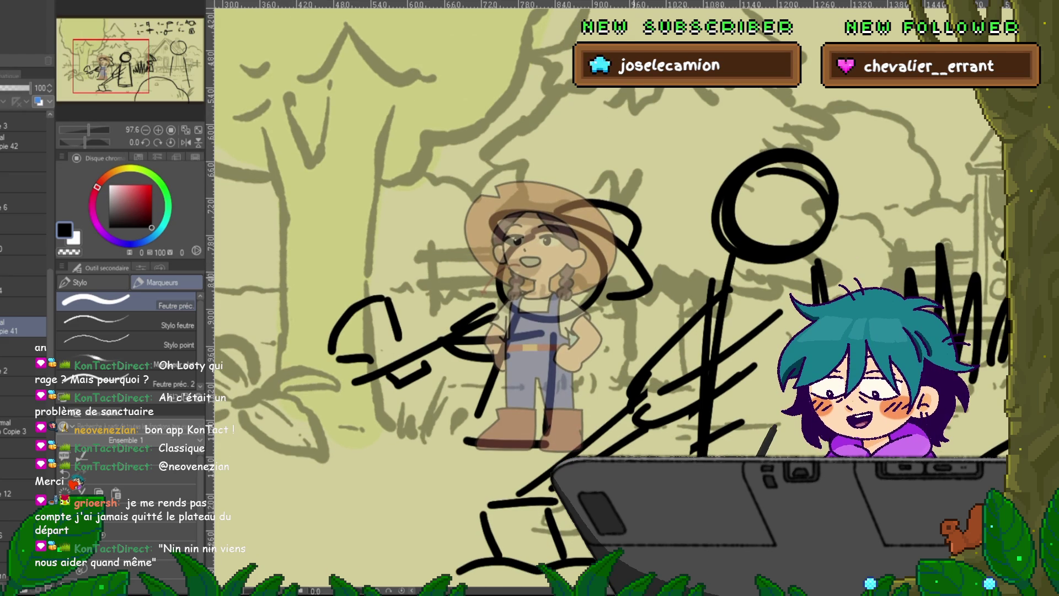
mouse_move(655, 262)
mouse_down()
mouse_move(684, 251)
mouse_move(713, 205)
mouse_up()
key(ctrl+z)
mouse_move(611, 150)
mouse_down()
mouse_move(670, 105)
mouse_move(728, 91)
mouse_up()
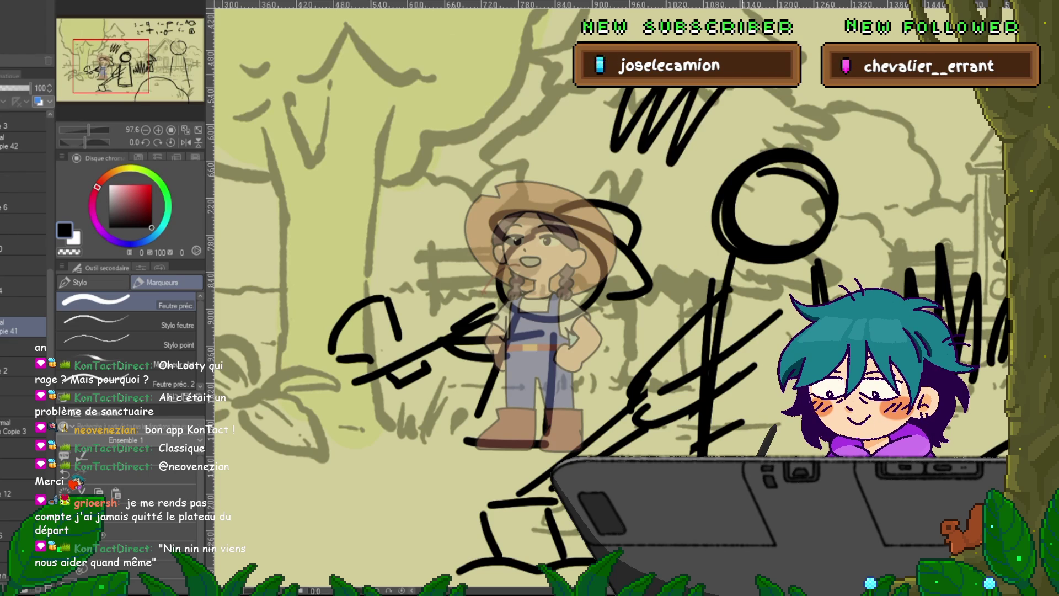
key(ctrl+z)
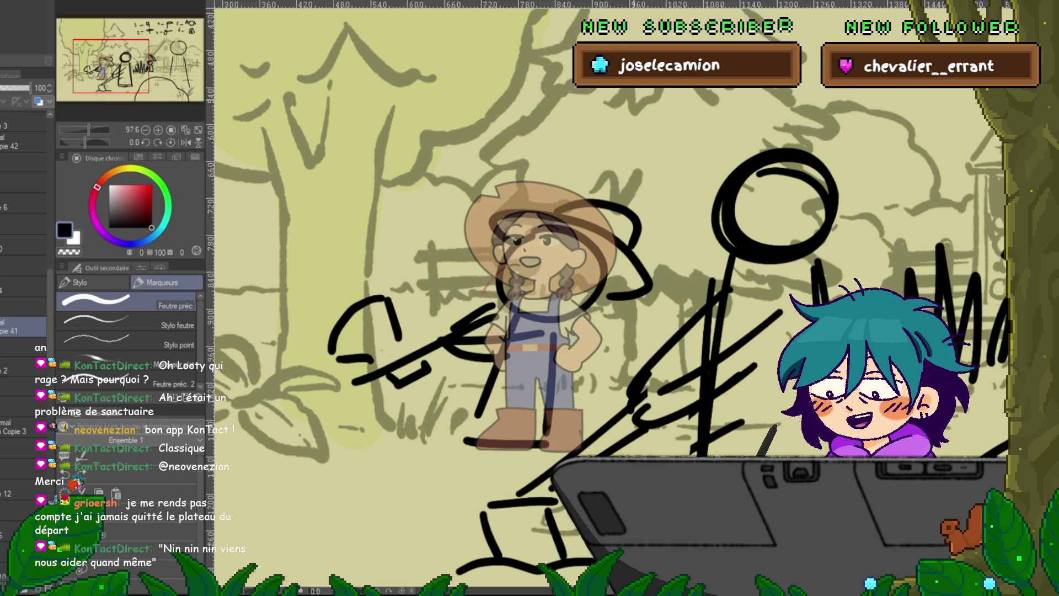
drag(607, 276, 585, 315)
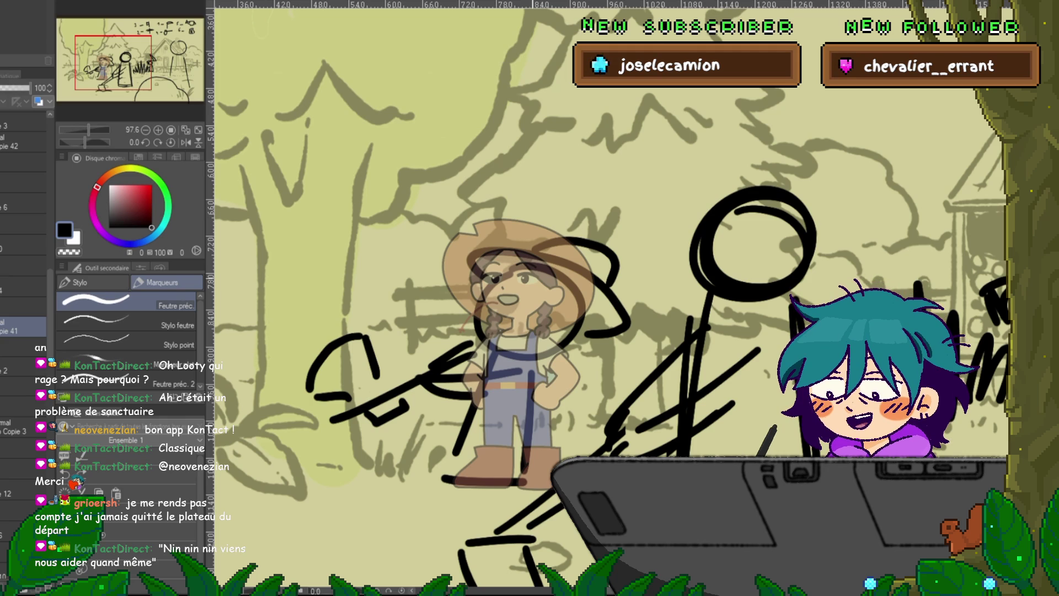
- Sketch a new head outline, jaw line and face features over the faded girl
mouse_move(488, 255)
mouse_down()
mouse_move(479, 293)
mouse_move(517, 322)
mouse_move(551, 303)
mouse_up()
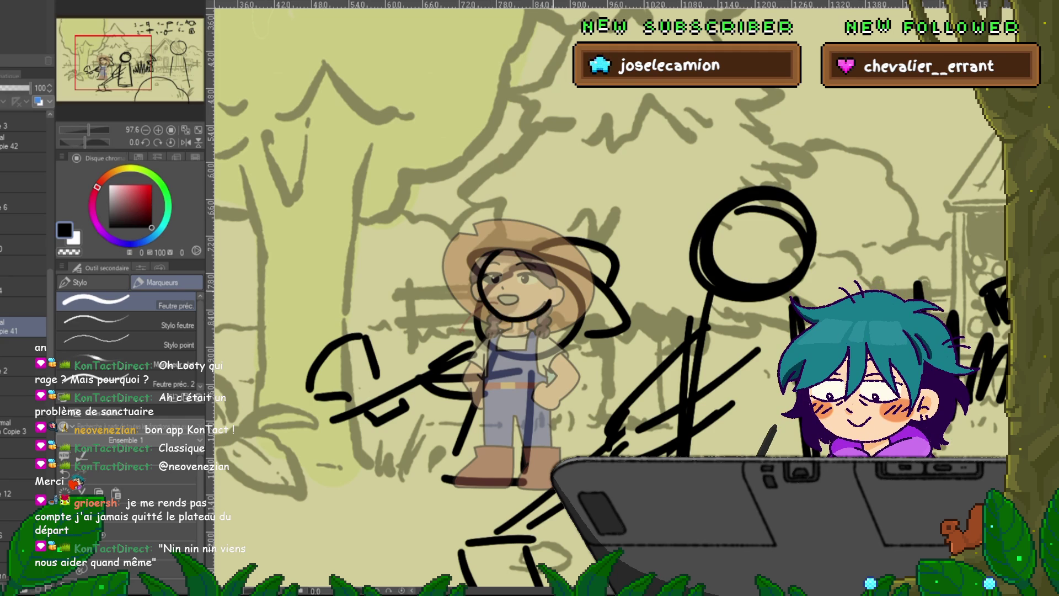
drag(482, 297, 522, 321)
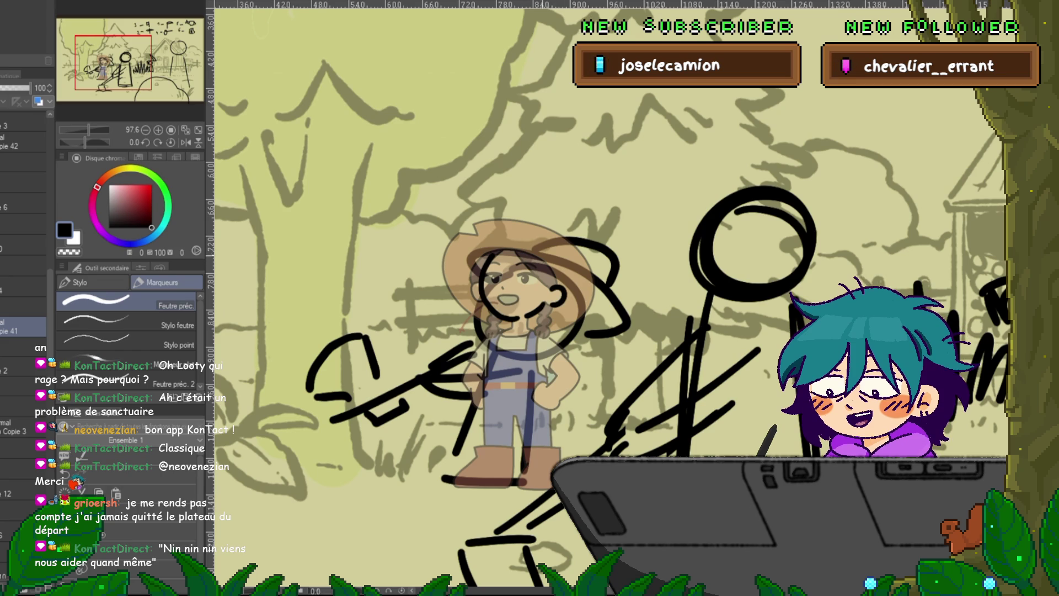
drag(516, 252, 543, 282)
drag(488, 252, 469, 285)
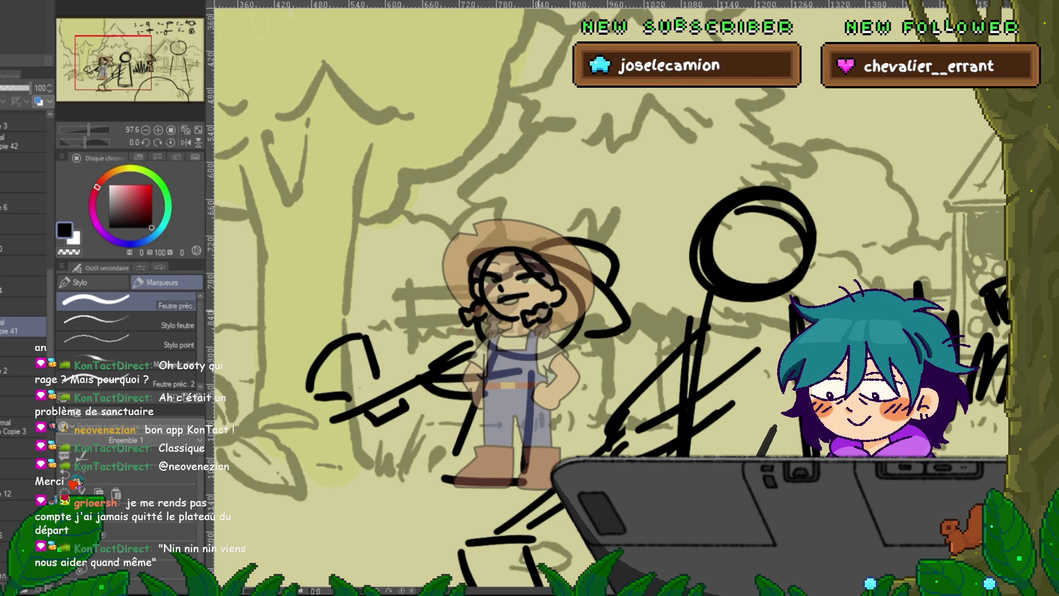
- Draw the straw hat's left edge, then sketch a loop at her hand on a new layer
mouse_move(450, 303)
mouse_down()
mouse_move(443, 264)
mouse_move(462, 229)
mouse_move(516, 219)
mouse_move(568, 242)
mouse_up()
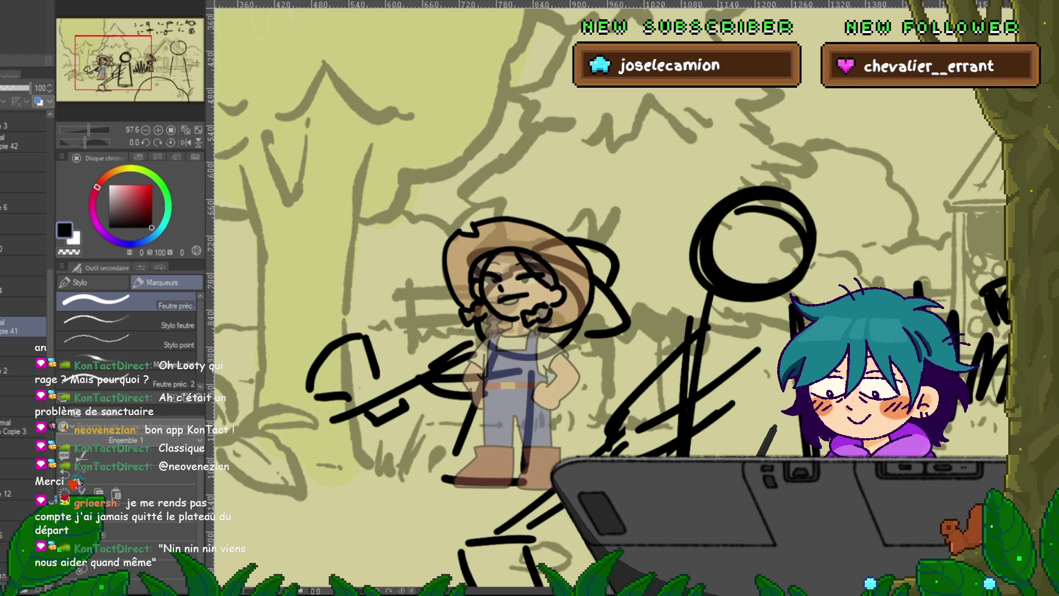
key(ctrl+shift+n)
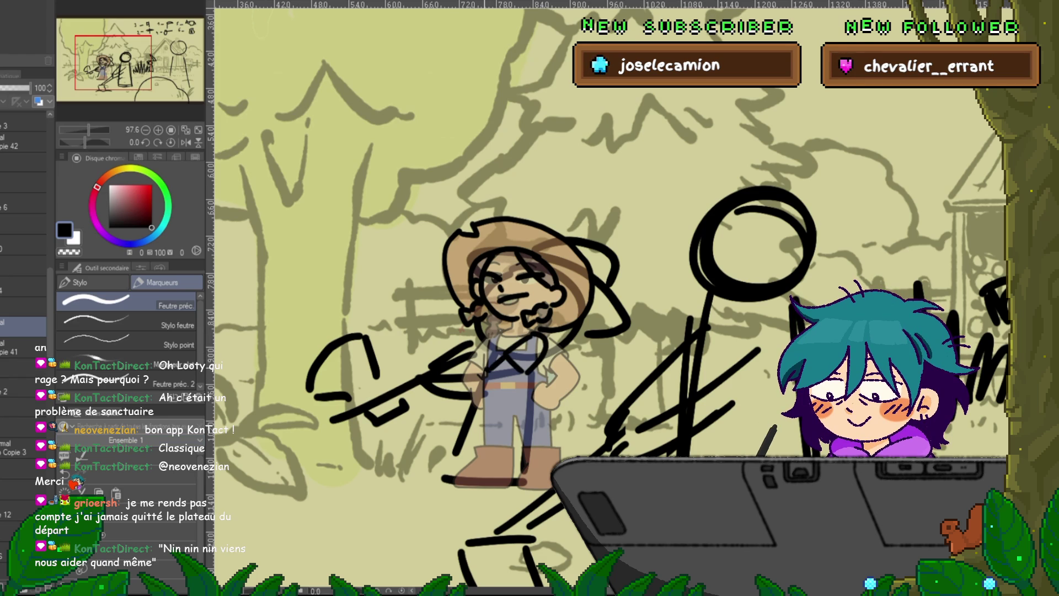
mouse_move(475, 380)
mouse_down()
mouse_move(496, 401)
mouse_move(505, 387)
mouse_up()
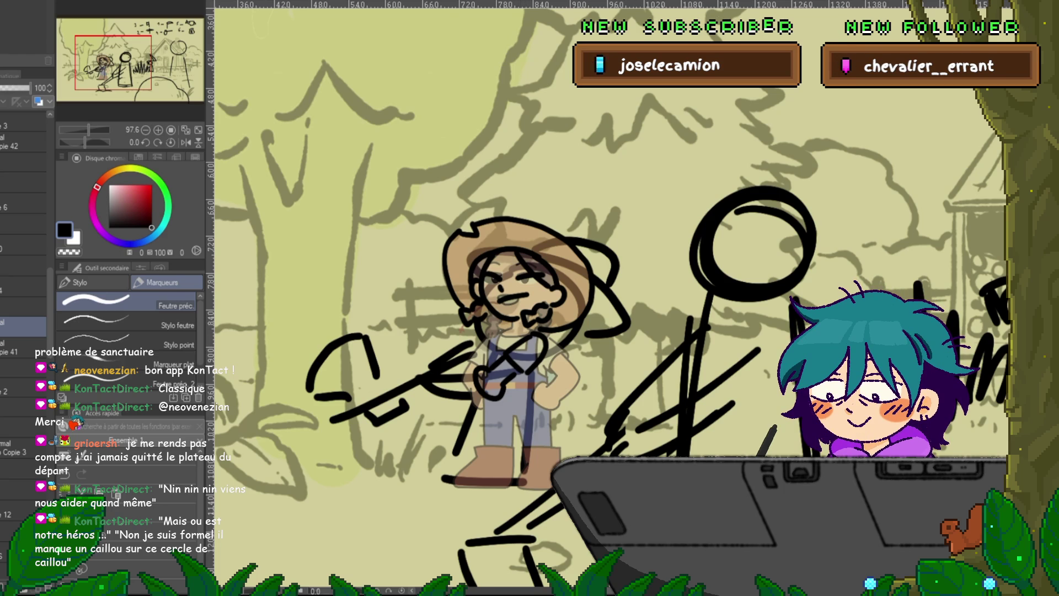
- Rotate the hat-and-head sketch about 17° clockwise
key(ctrl+t)
drag(613, 331, 592, 356)
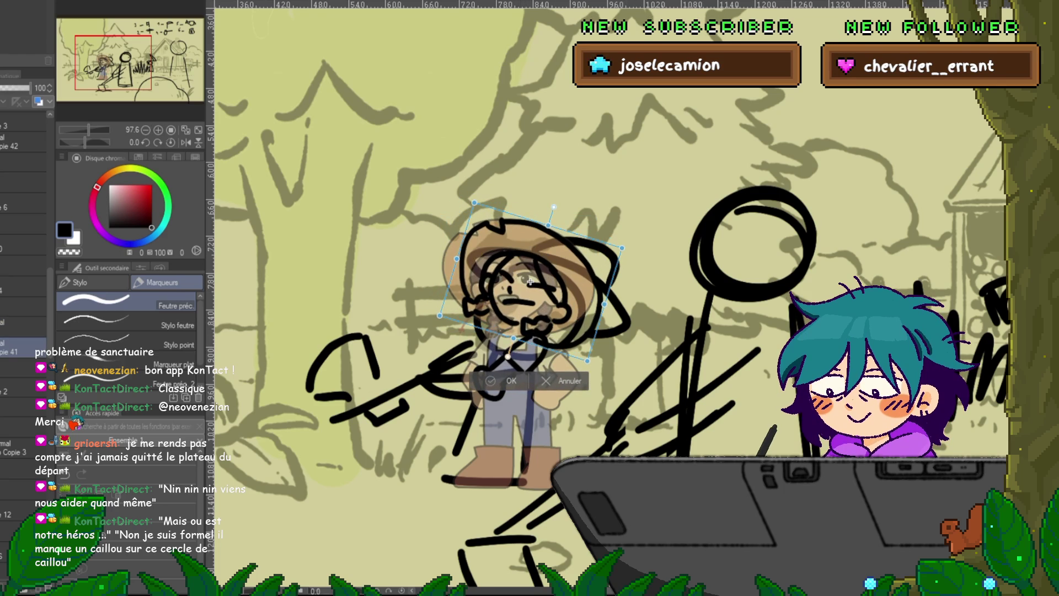
key(Return)
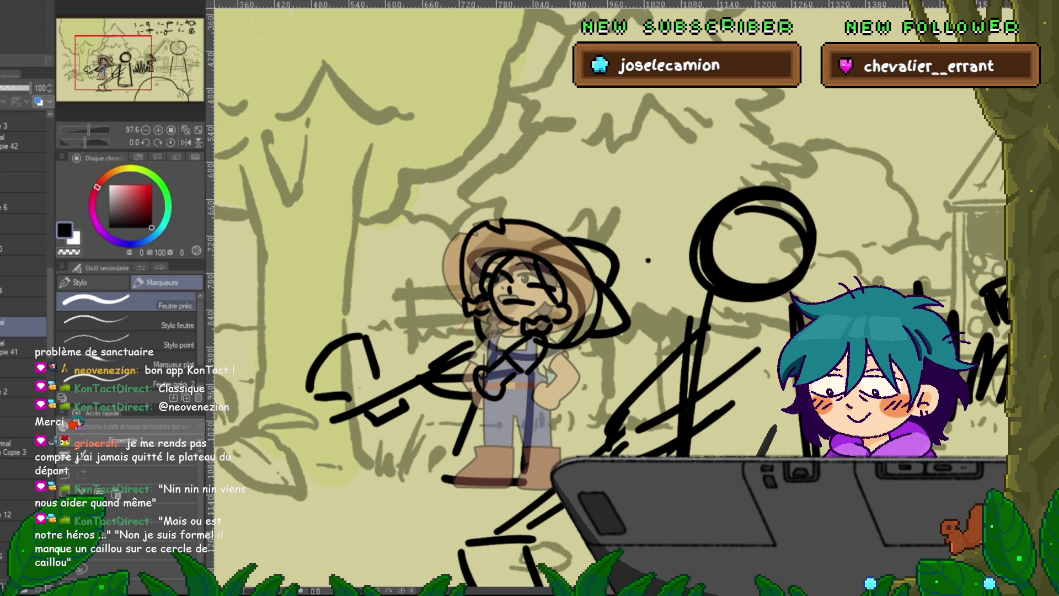
- Undo a stray zigzag, add a small mark at the arm, and fade the stick-figure layer to 48%
mouse_move(661, 191)
mouse_down()
mouse_move(642, 267)
mouse_move(682, 216)
mouse_up()
key(ctrl+z)
key(ctrl+z)
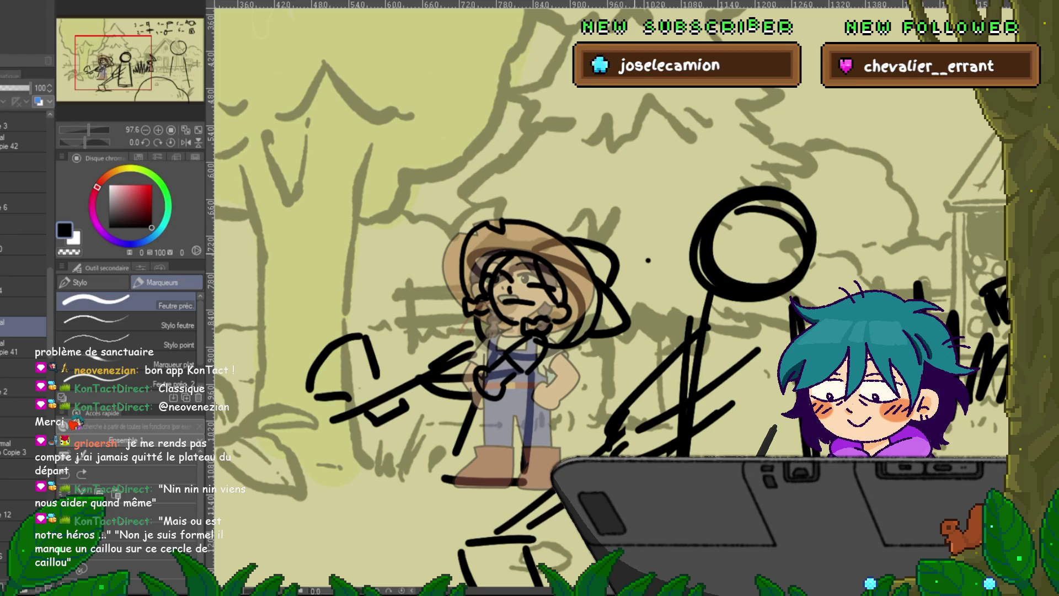
click(22, 347)
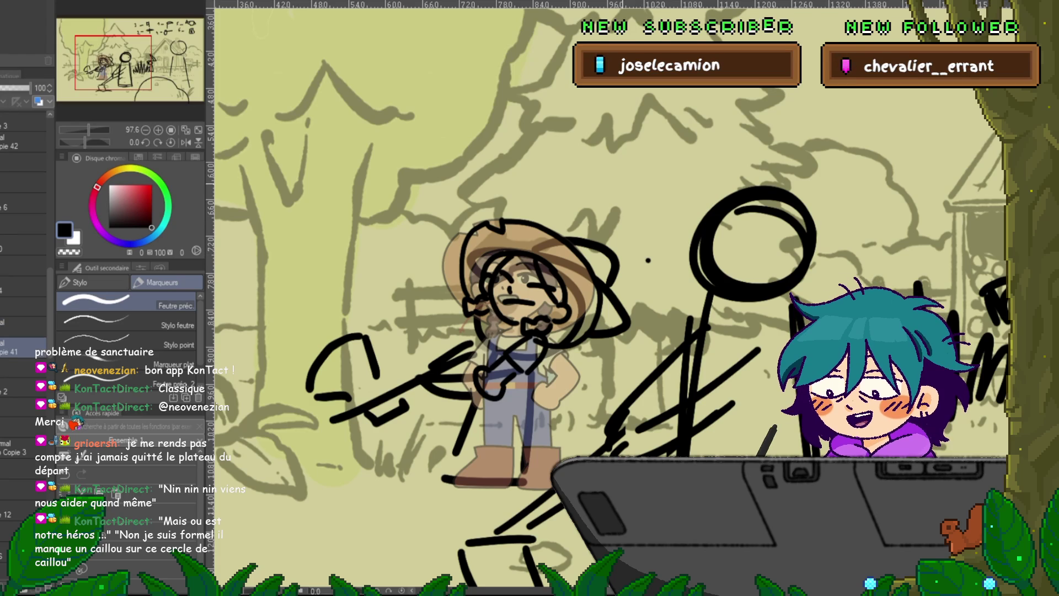
click(23, 325)
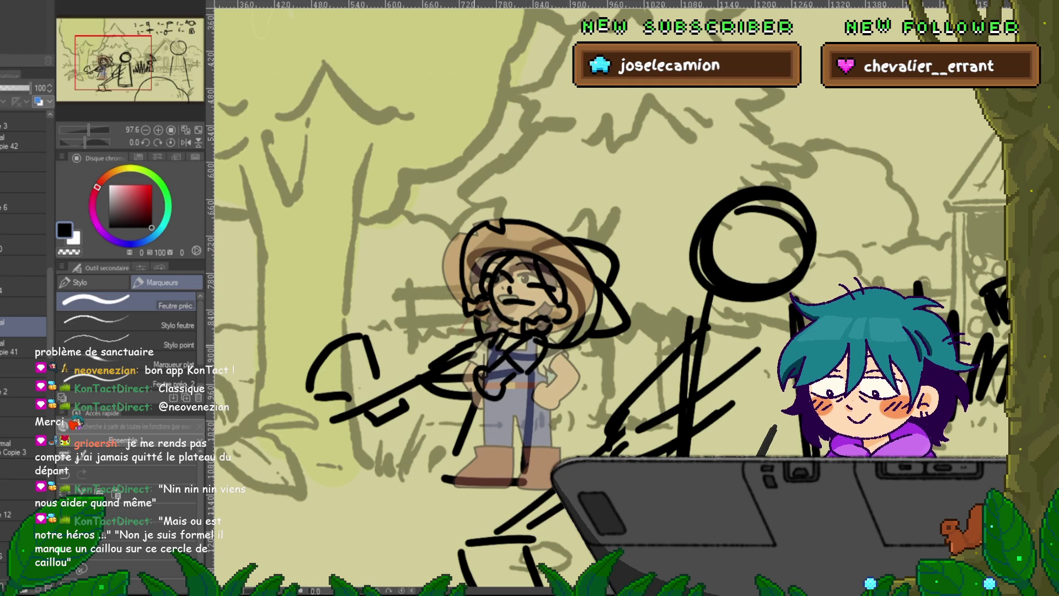
drag(425, 363, 434, 372)
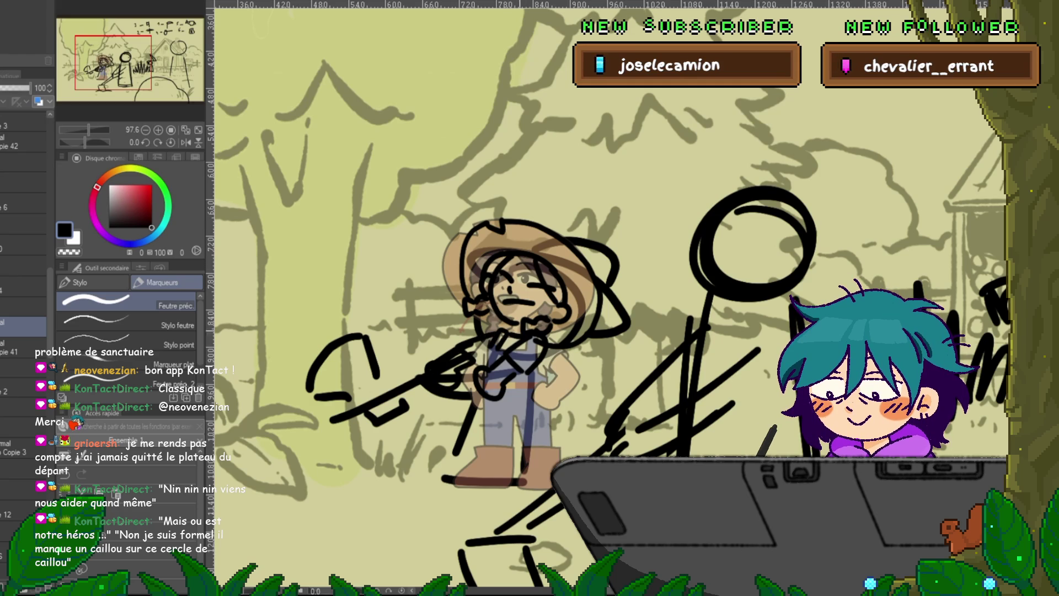
click(22, 387)
mouse_move(30, 87)
mouse_down()
mouse_move(15, 87)
mouse_move(31, 87)
mouse_up()
click(22, 327)
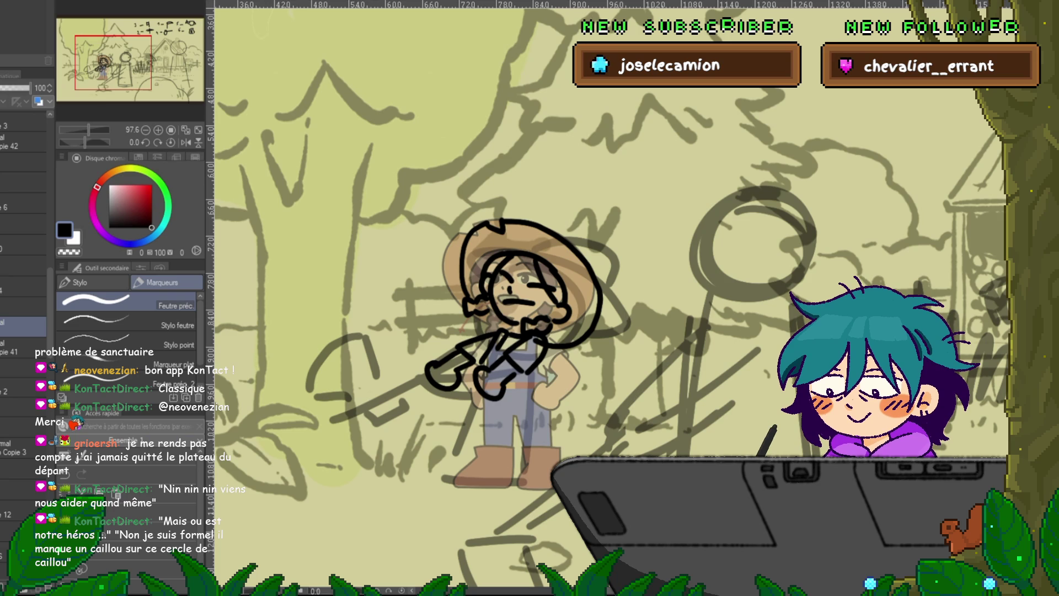
- On a new layer, sketch the legs and left boot, then rotate them clockwise
key(ctrl+shift+n)
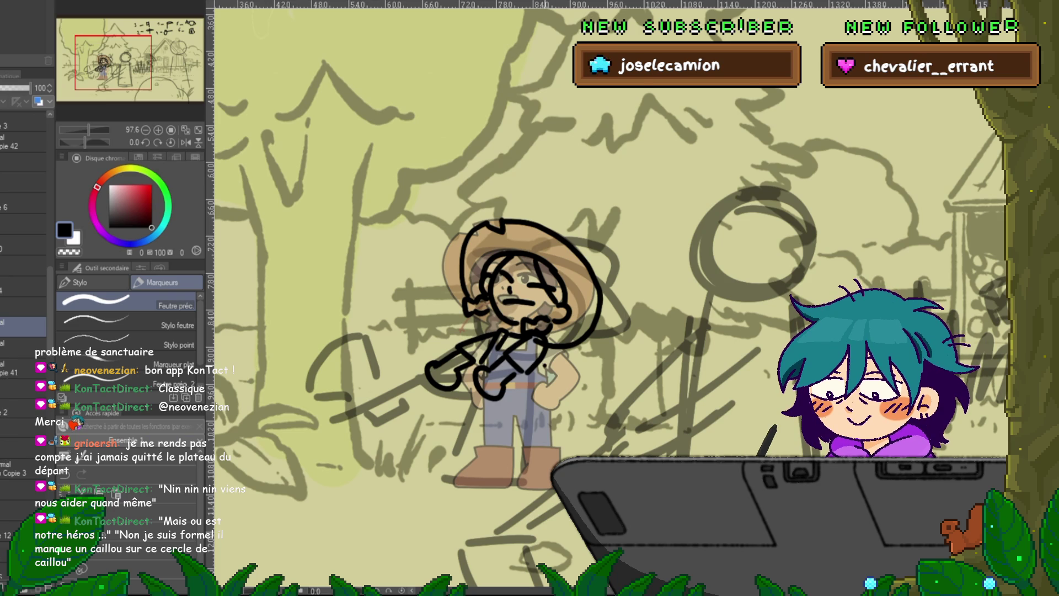
mouse_move(543, 362)
mouse_down()
mouse_move(547, 441)
mouse_move(491, 443)
mouse_up()
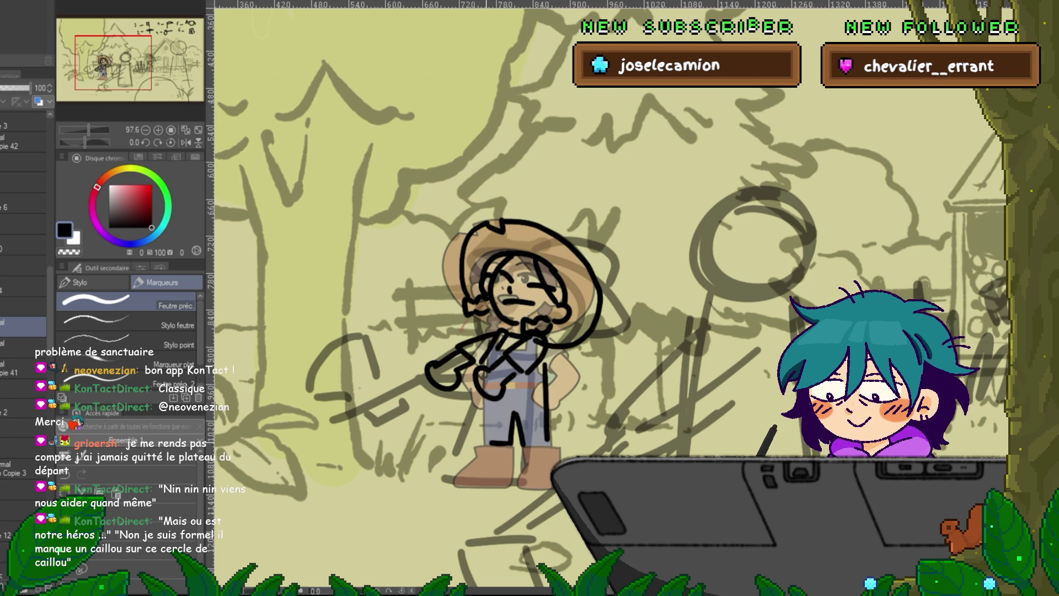
mouse_move(484, 398)
mouse_down()
mouse_move(487, 442)
mouse_move(467, 461)
mouse_move(502, 486)
mouse_up()
mouse_move(512, 446)
mouse_down()
mouse_move(511, 481)
mouse_move(549, 481)
mouse_move(522, 466)
mouse_up()
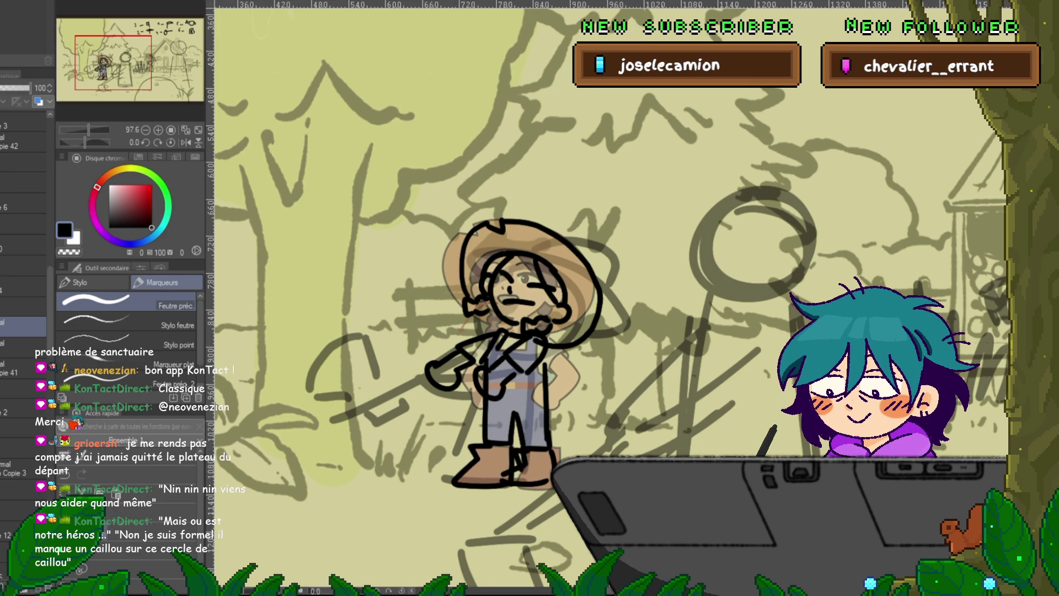
key(ctrl+t)
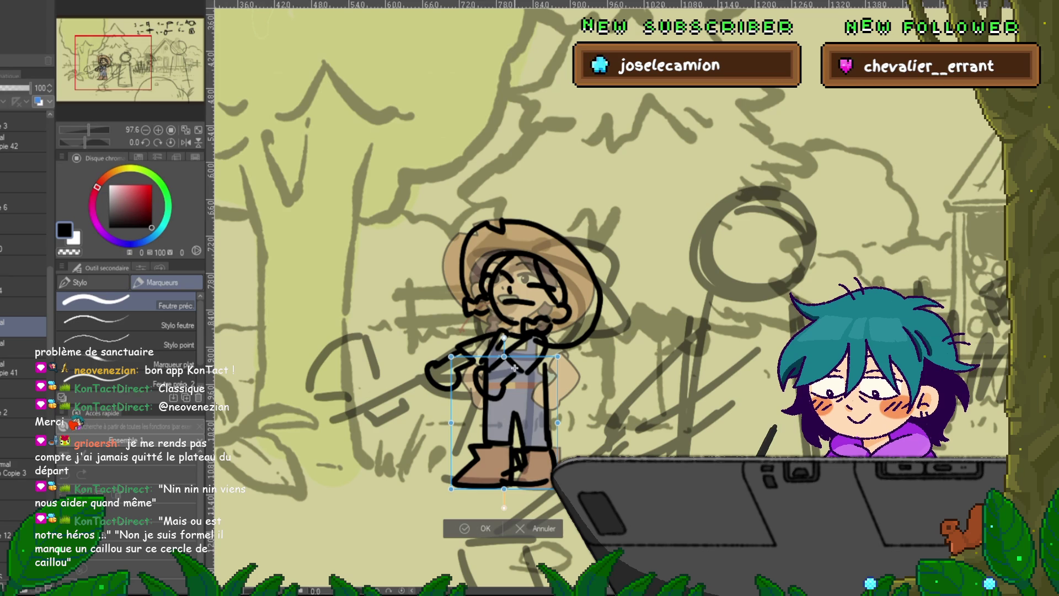
mouse_move(503, 507)
mouse_down()
mouse_move(450, 493)
mouse_move(458, 497)
mouse_up()
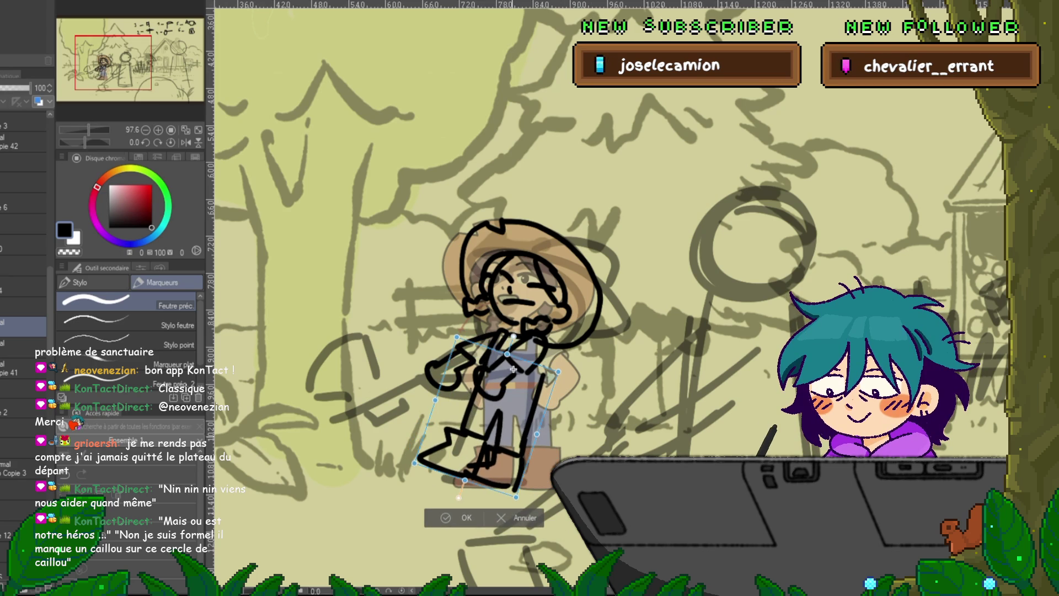
key(Return)
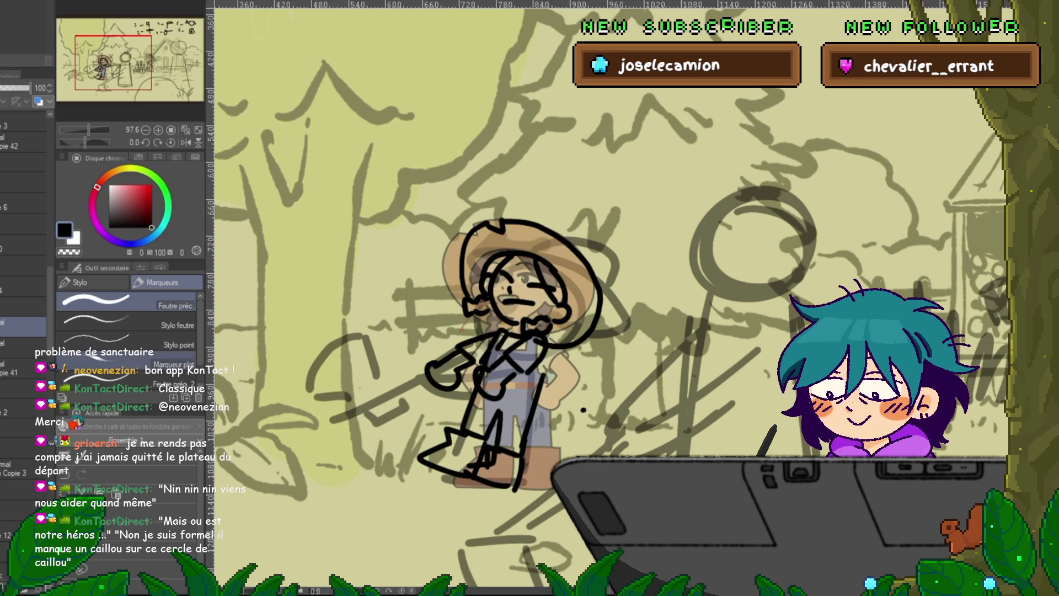
- Lasso the torso on the layer below and rotate it slightly clockwise
key(ctrl+z)
key(ctrl+y)
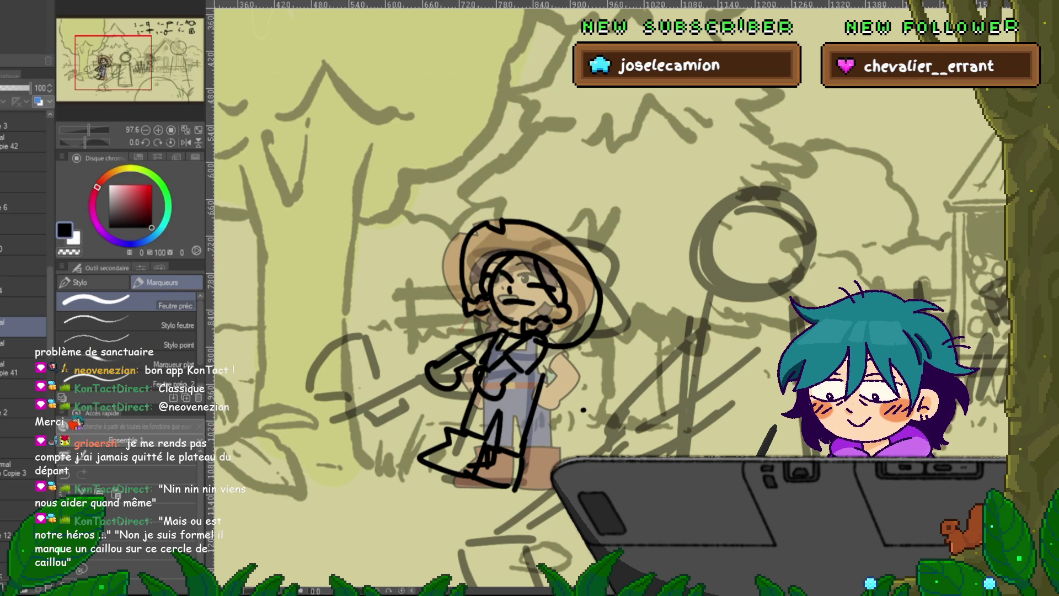
click(23, 343)
key(m)
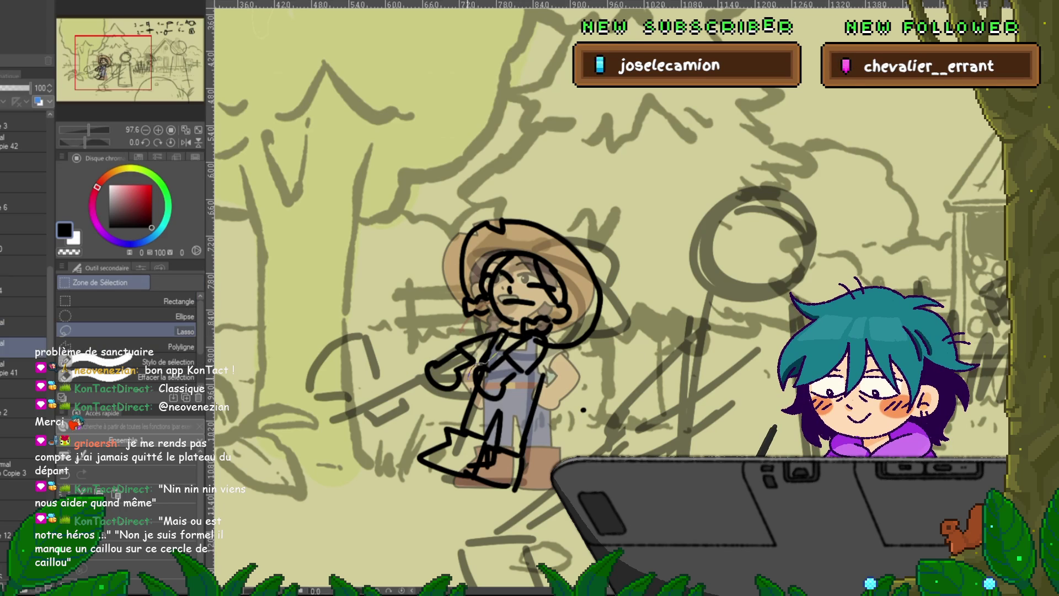
mouse_move(549, 373)
mouse_down()
mouse_move(555, 331)
mouse_move(469, 359)
mouse_up()
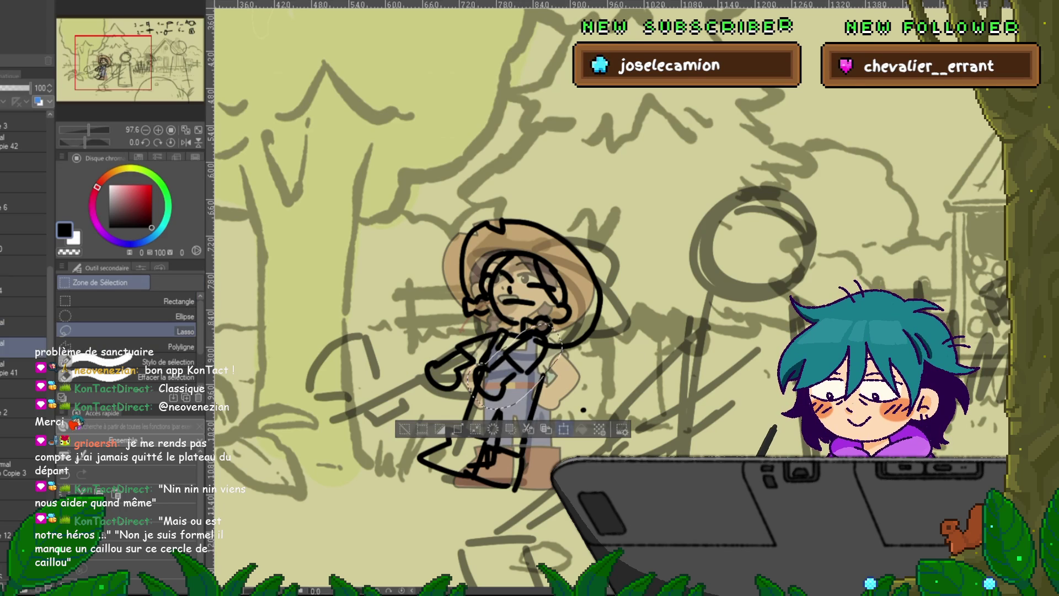
key(ctrl+t)
drag(566, 320, 575, 334)
key(Return)
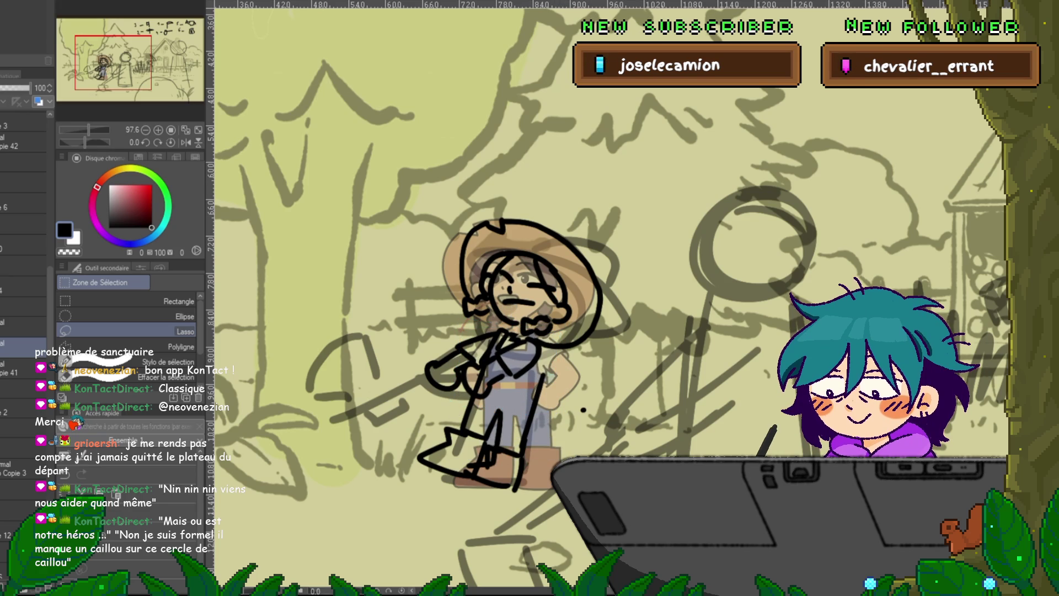
- Shift the lower body left and mesh-warp its middle row right and down
click(22, 325)
key(ctrl+t)
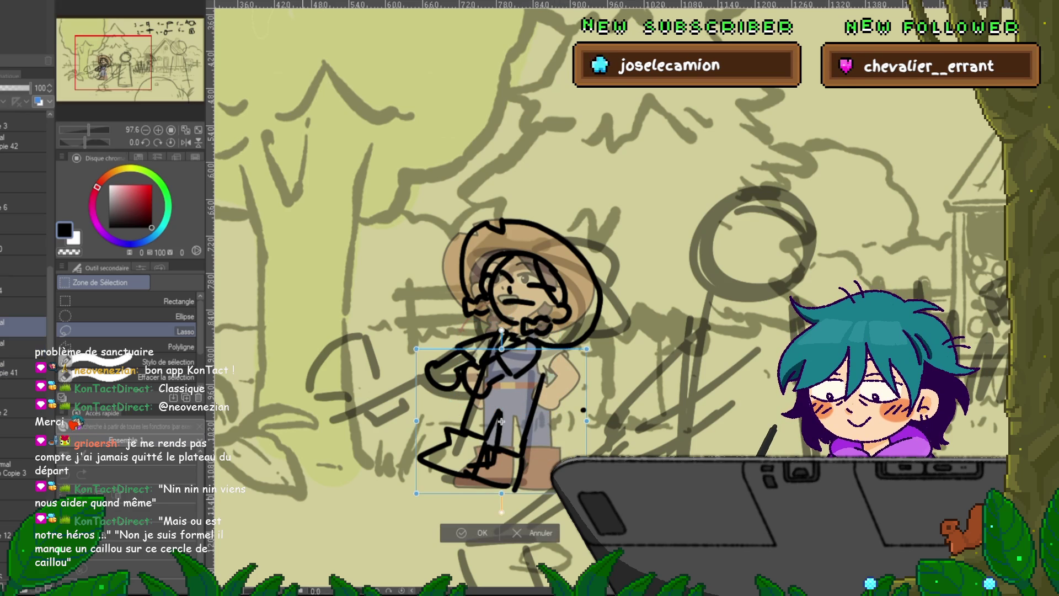
drag(501, 422, 491, 422)
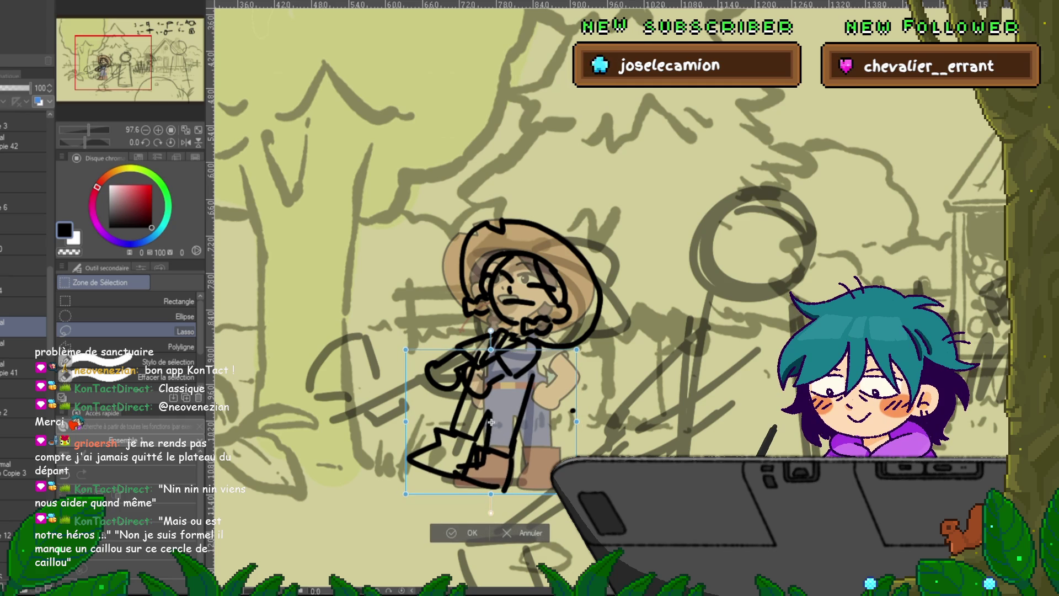
key(m)
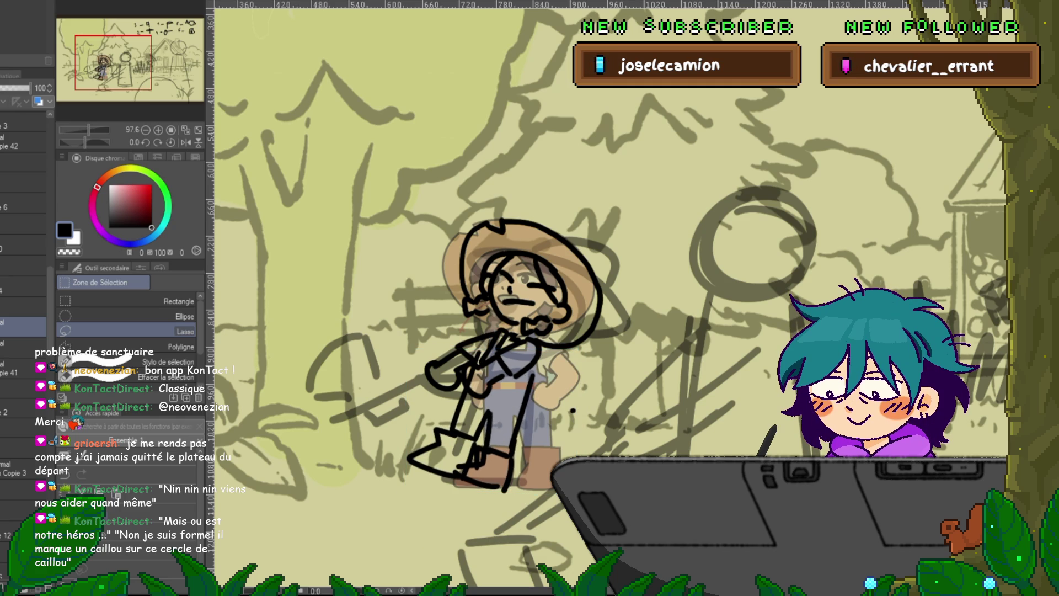
drag(585, 383, 391, 413)
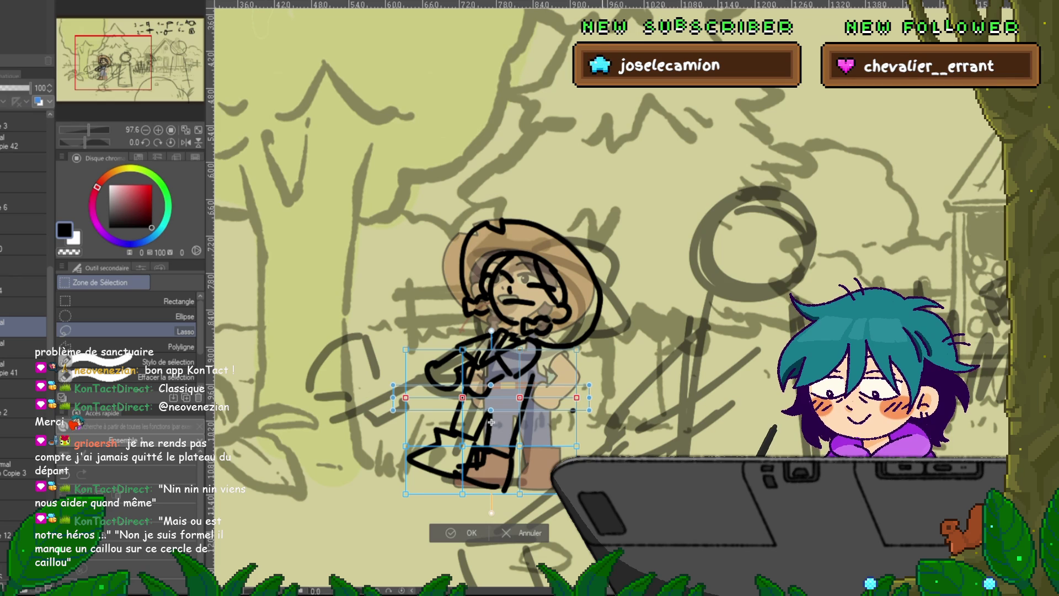
key(Right)
key(Right)
key(Right)
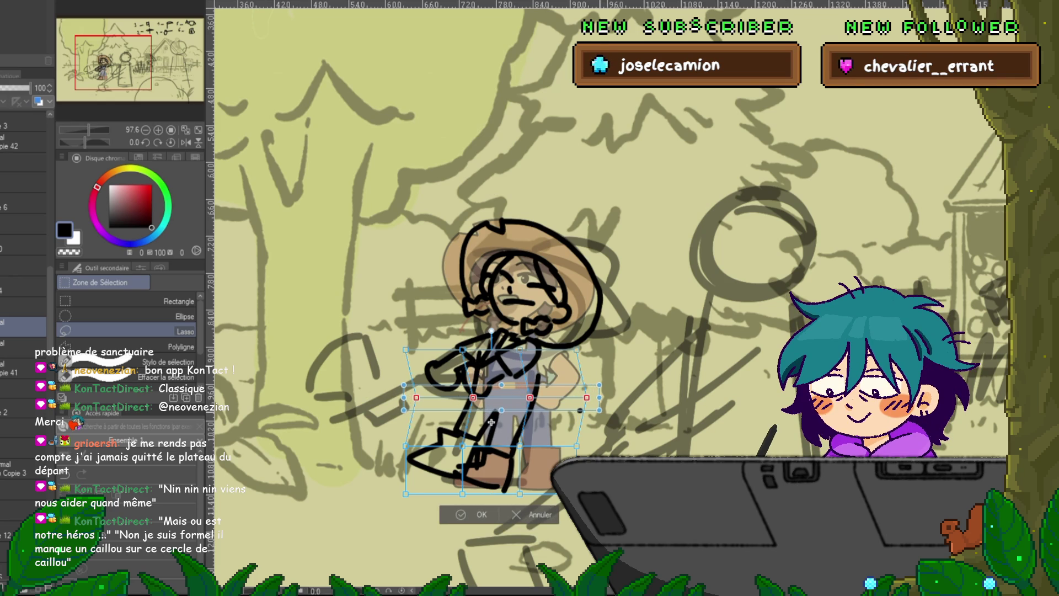
key(Right)
key(Right)
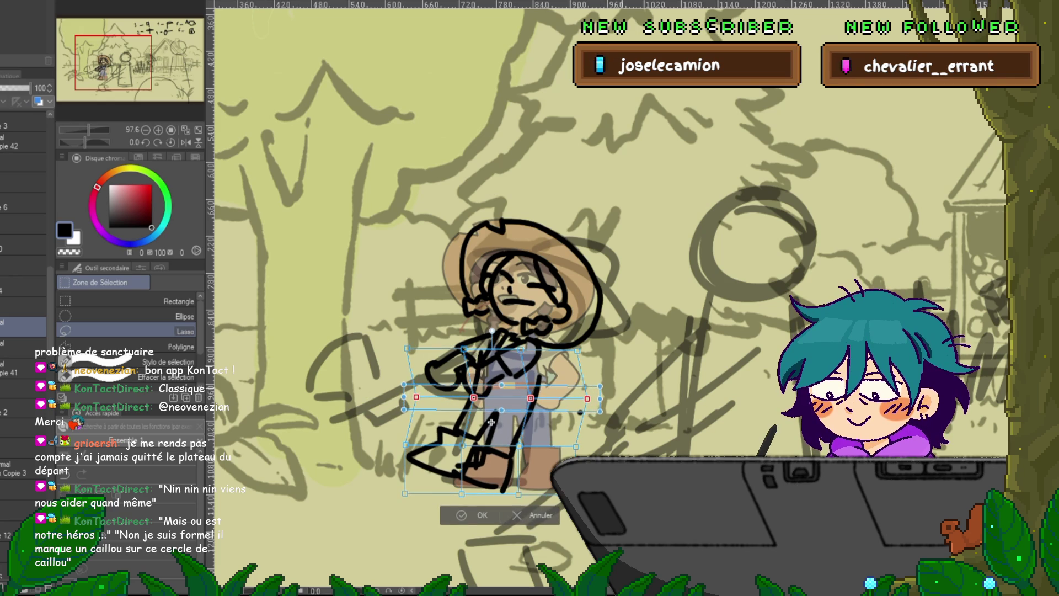
key(Down)
key(Down)
key(Down)
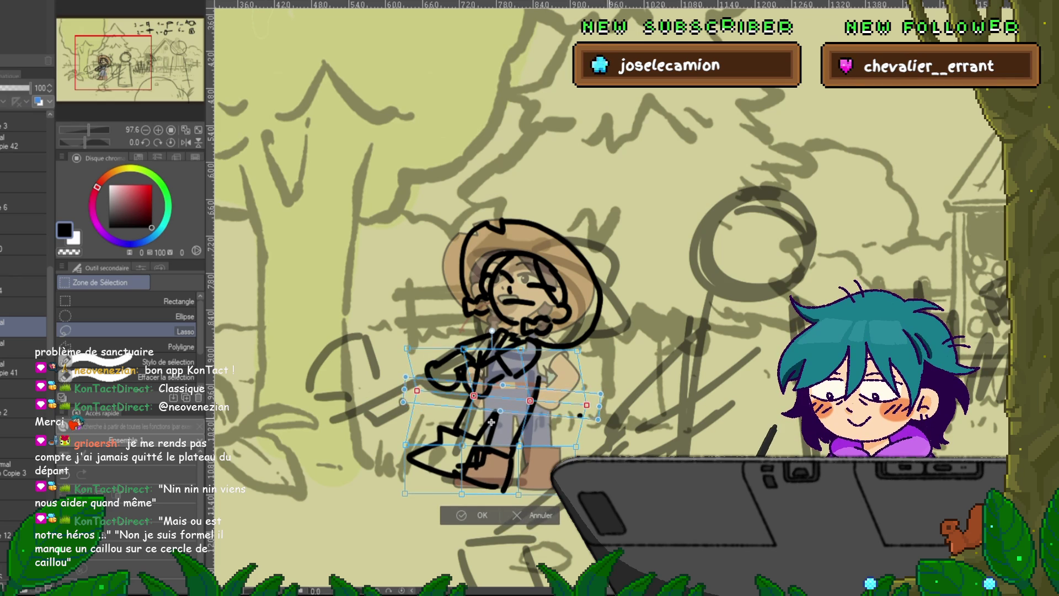
key(Down)
key(Down)
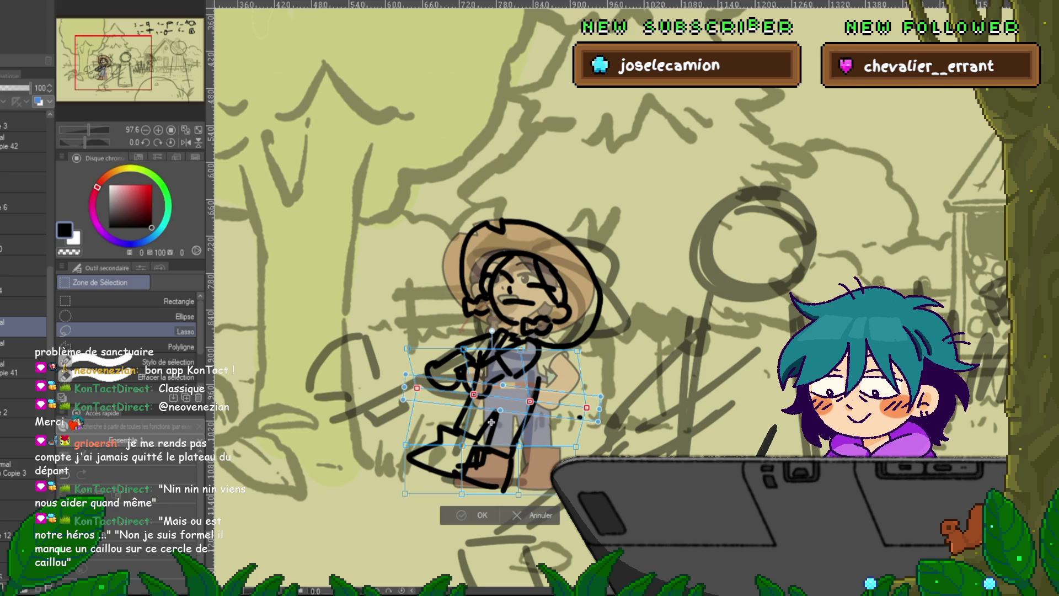
- Adjust the warp from the top mesh row, set the legs to 60% opacity, and add a new layer
click(492, 422)
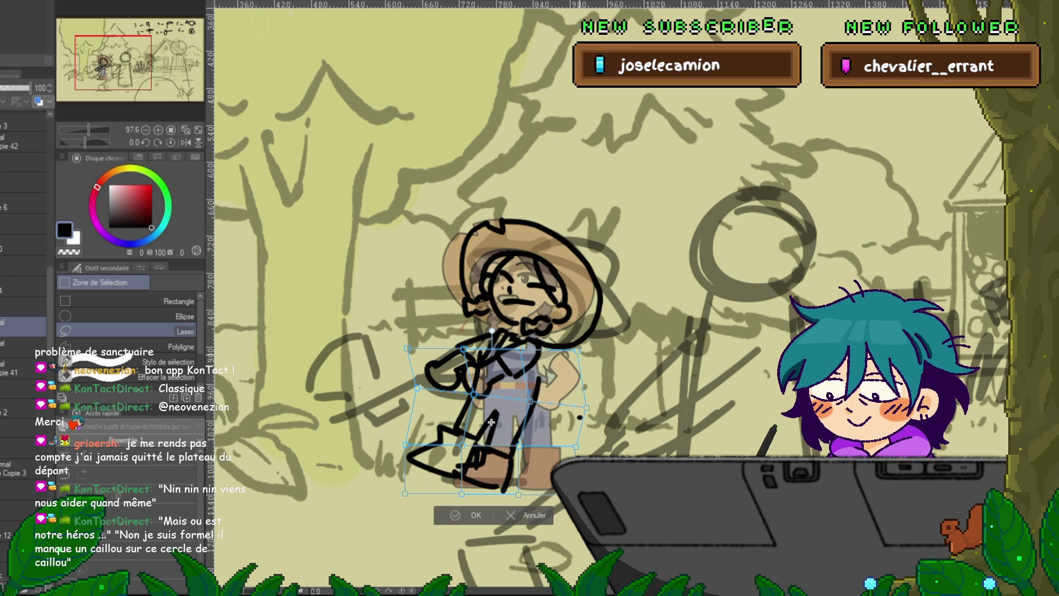
shift+click(520, 350)
shift+click(463, 349)
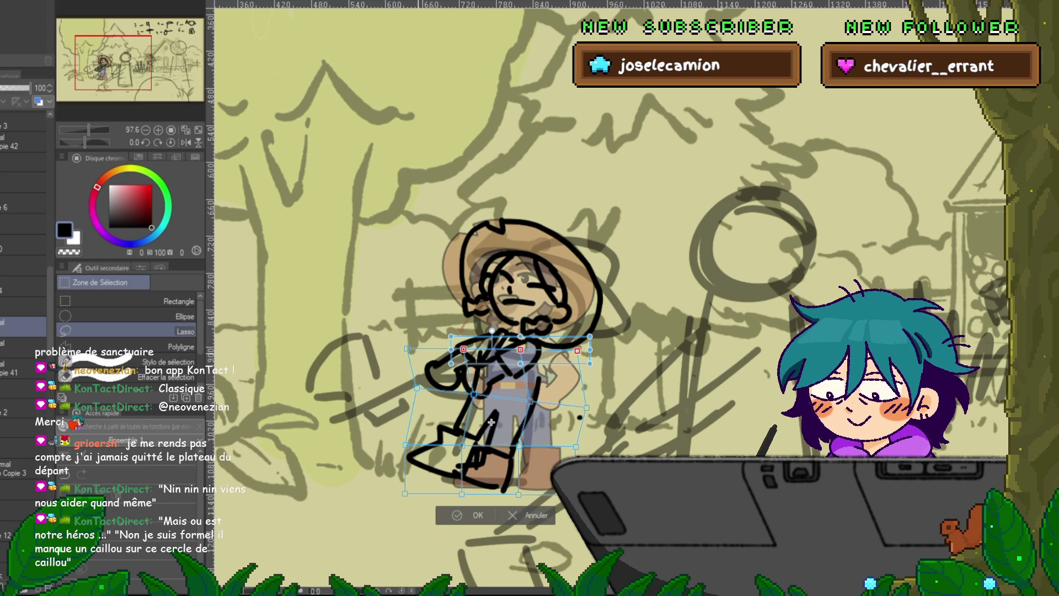
shift+click(407, 348)
mouse_move(492, 422)
mouse_down()
mouse_move(485, 436)
mouse_move(494, 423)
mouse_up()
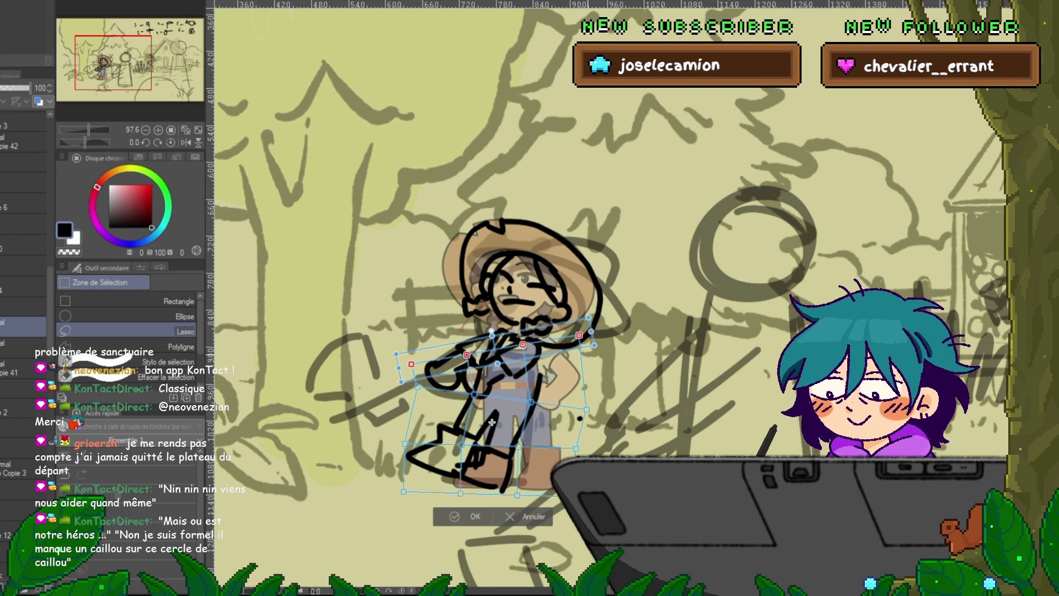
key(Return)
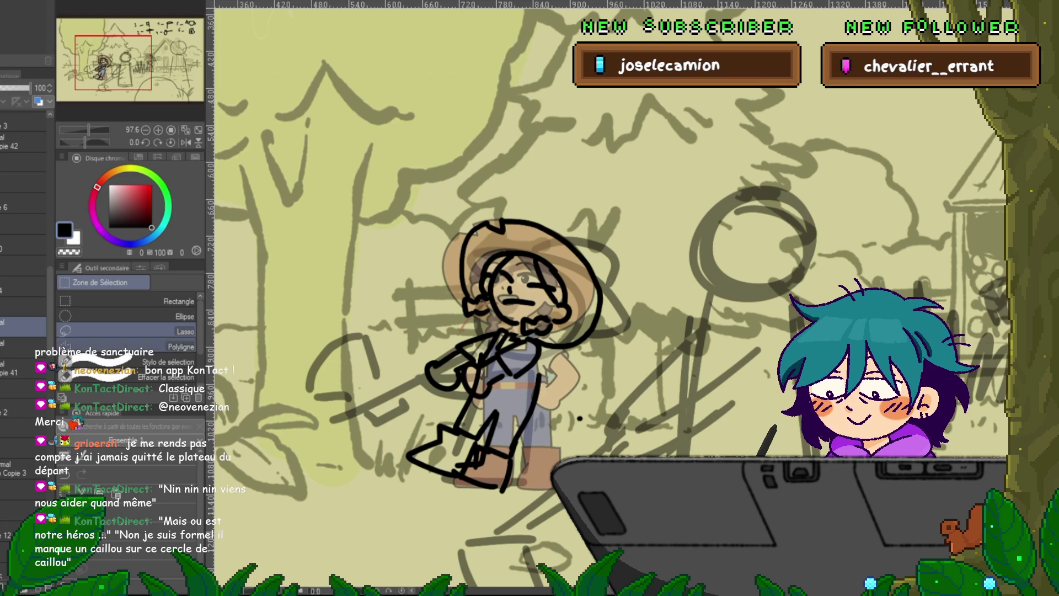
key(6)
key(ctrl+shift+n)
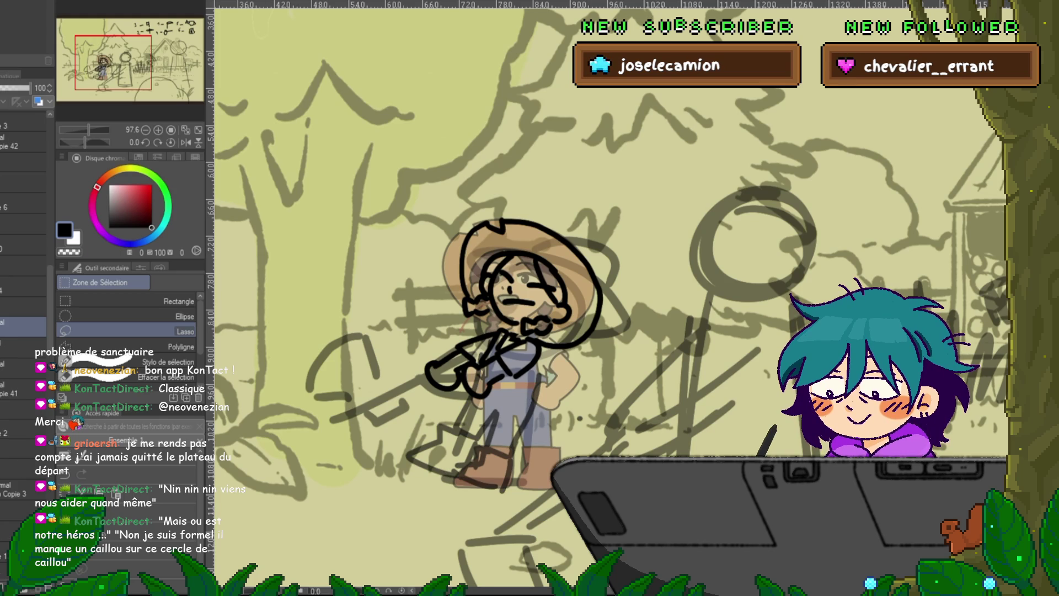
- Ink the legs and boots with the pen, undoing and redrawing faulty boot strokes
key(p)
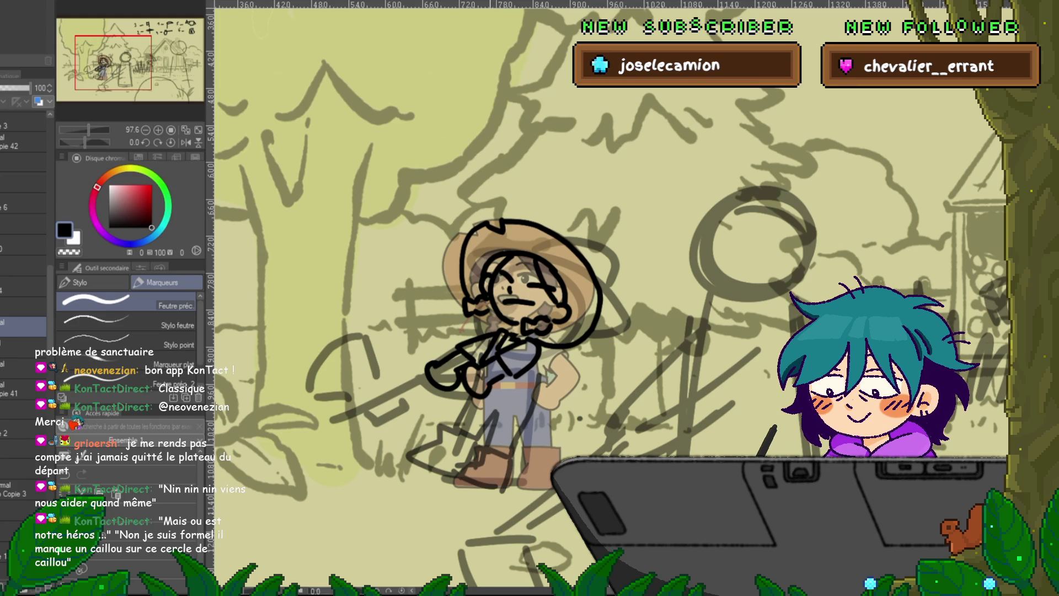
drag(487, 465, 510, 450)
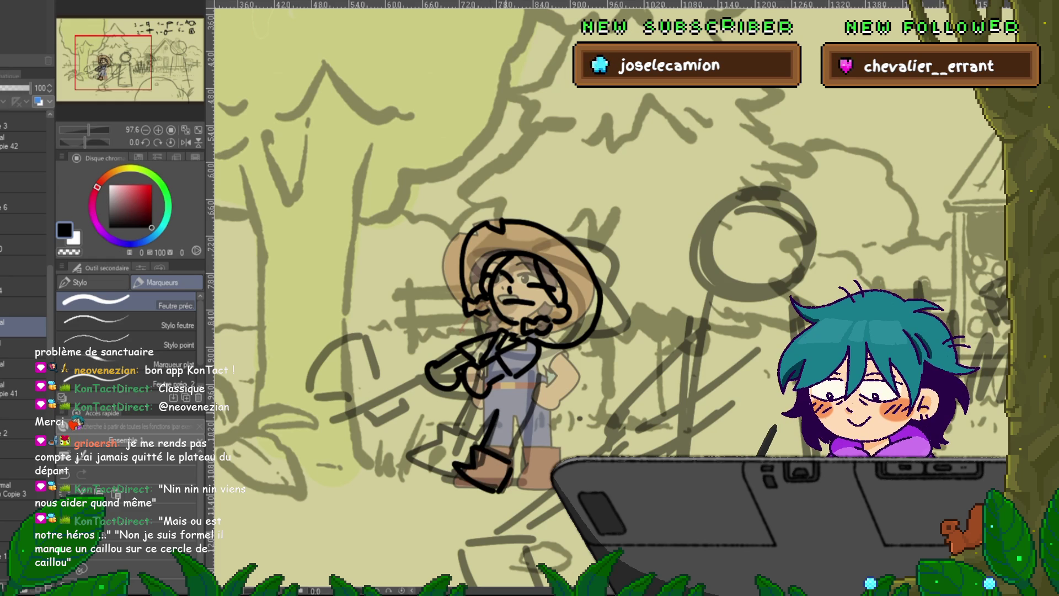
drag(541, 372, 512, 462)
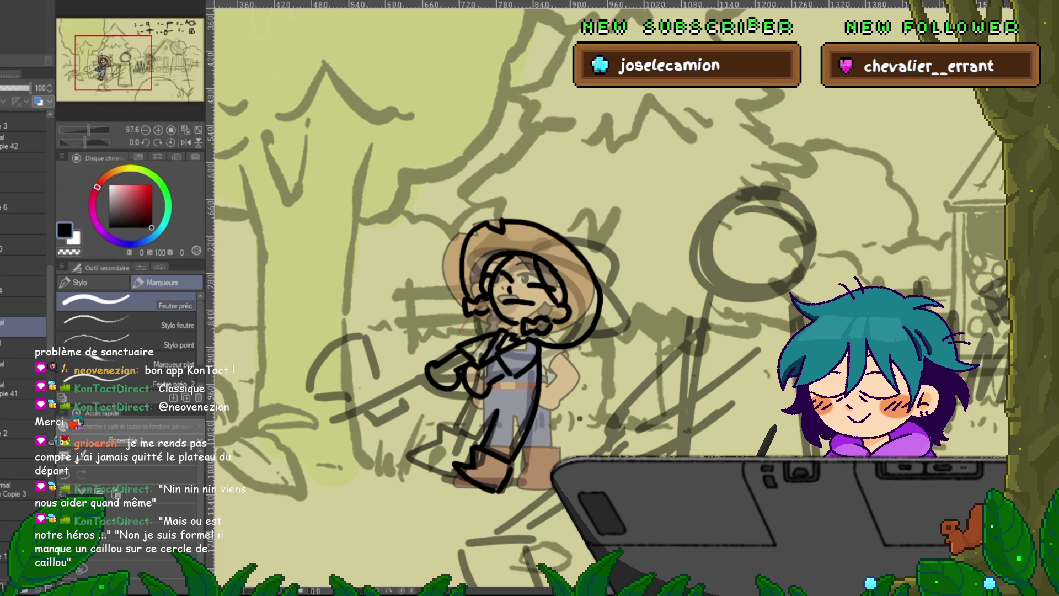
mouse_move(436, 450)
mouse_down()
mouse_move(461, 486)
mouse_move(455, 453)
mouse_move(475, 432)
mouse_up()
key(ctrl+z)
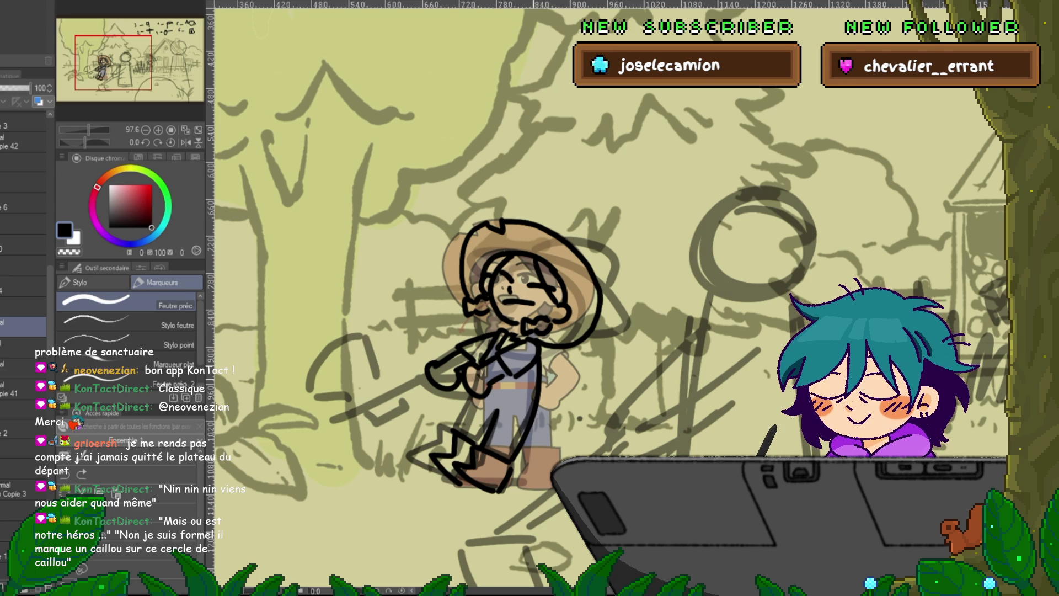
key(ctrl+z)
key(ctrl+z)
key(ctrl+z)
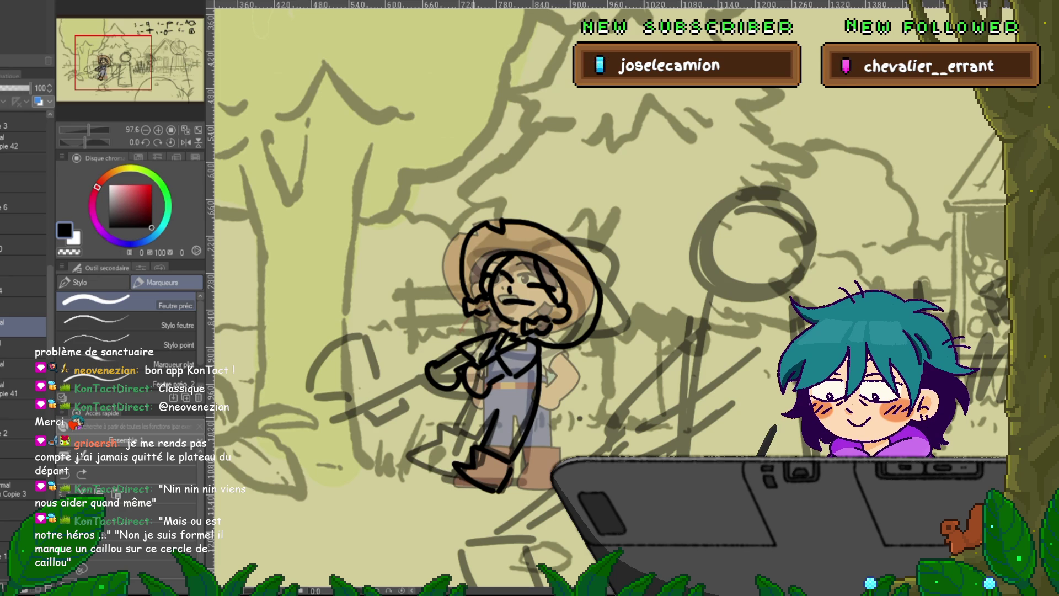
mouse_move(473, 398)
mouse_down()
mouse_move(457, 433)
mouse_move(429, 453)
mouse_move(461, 478)
mouse_up()
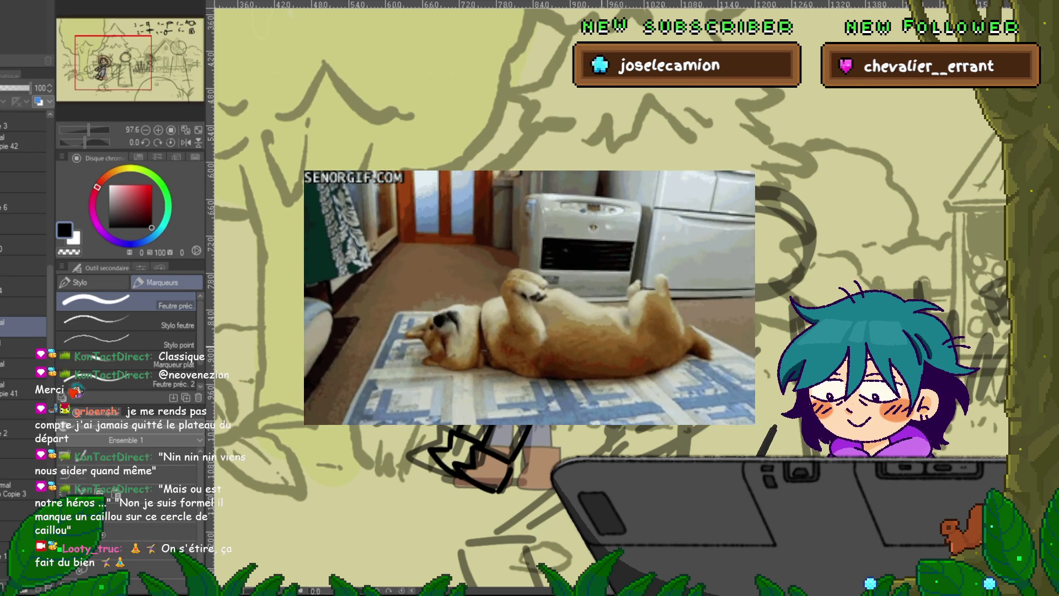
key(ctrl+Tab)
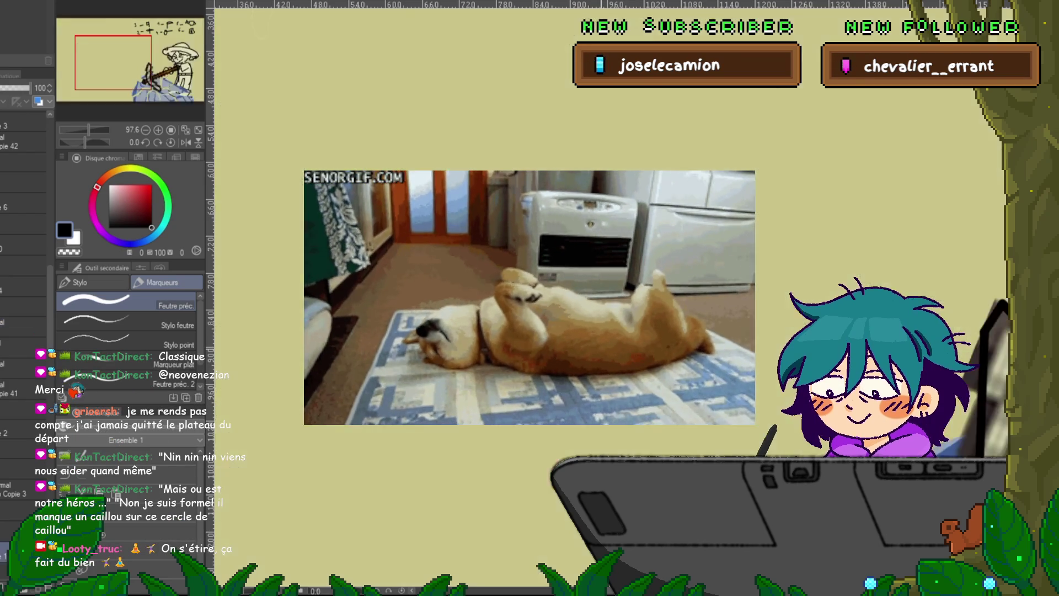
key(ctrl+Tab)
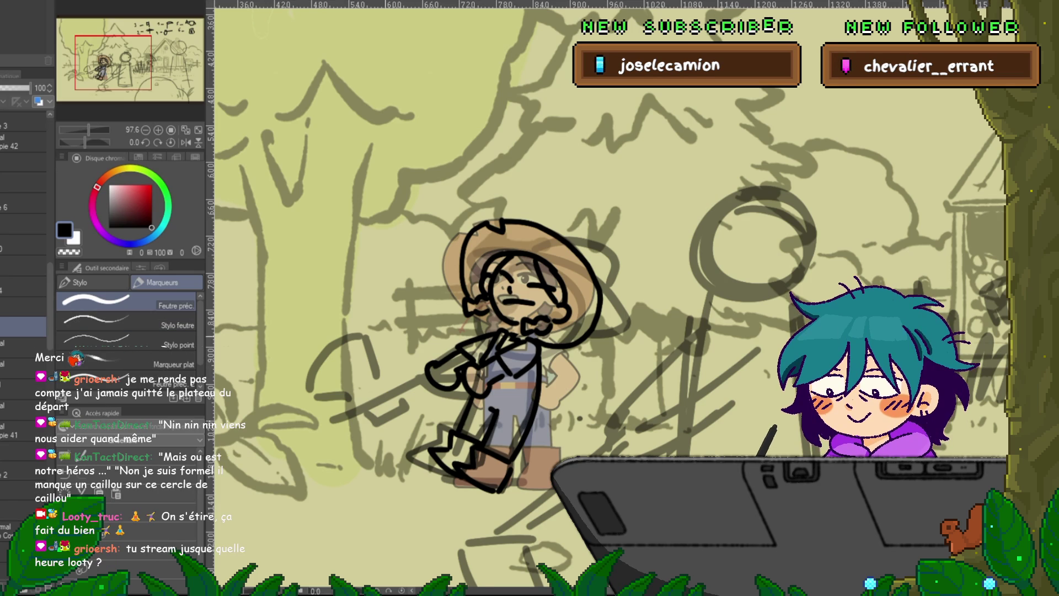
- Shrink, flip and move the pasted pickaxe into the farmer girl's hands
key(ctrl+minus)
key(ctrl+minus)
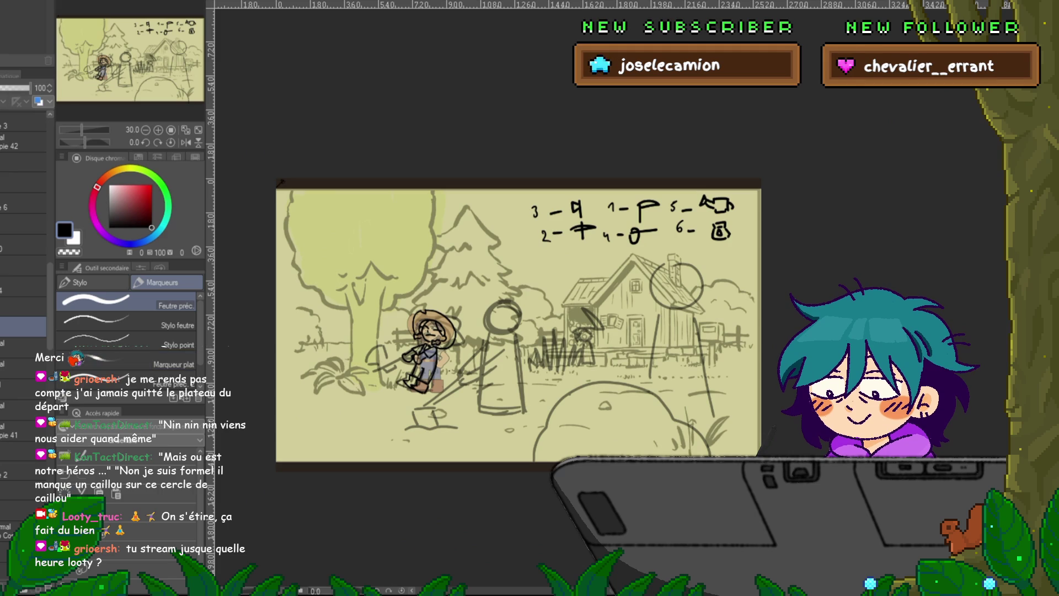
key(ctrl+t)
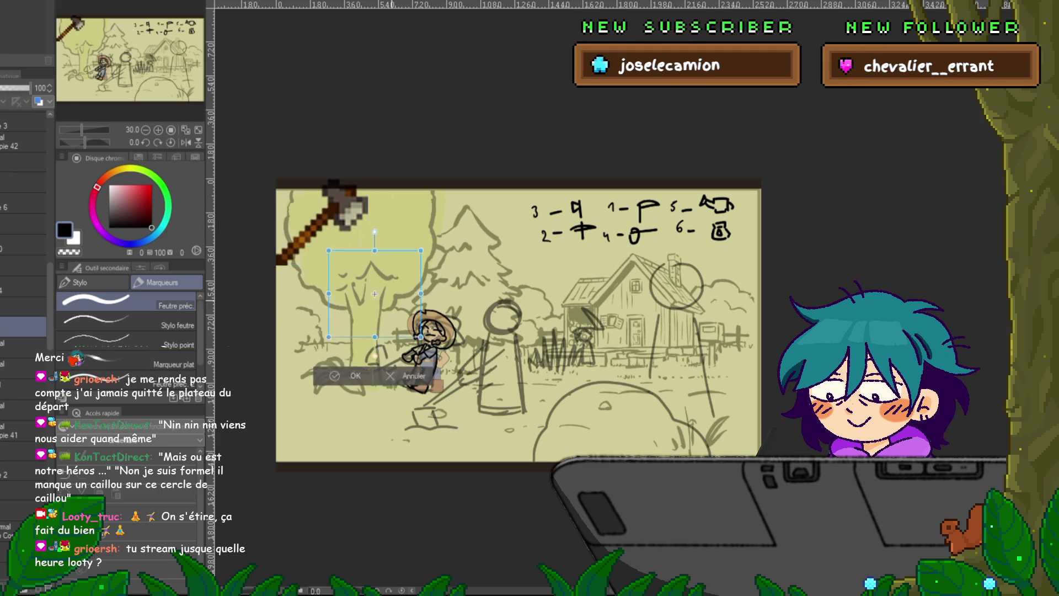
drag(315, 215, 394, 333)
key(ctrl+plus)
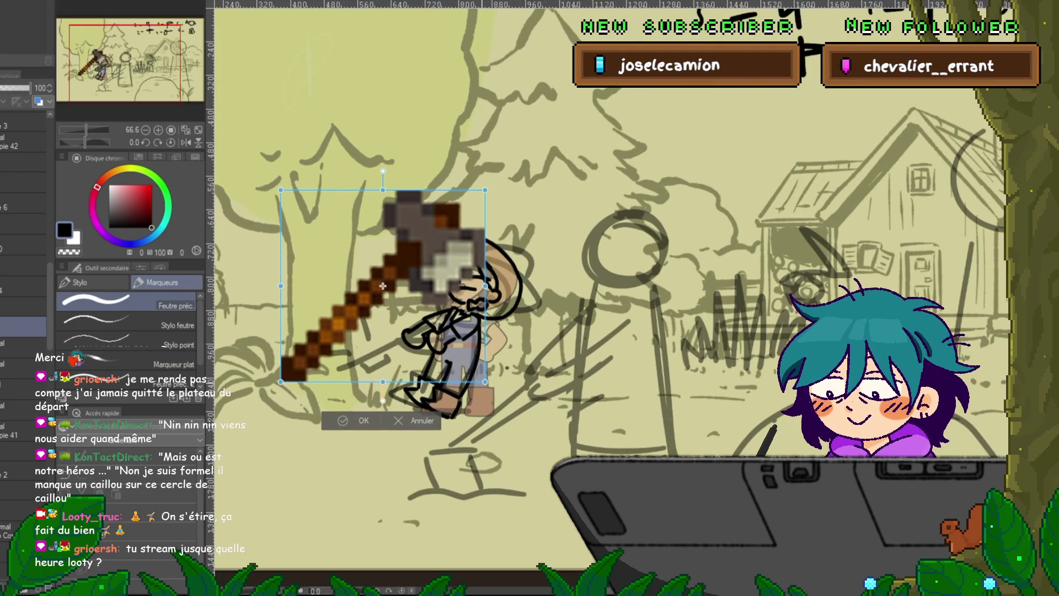
drag(273, 292, 386, 182)
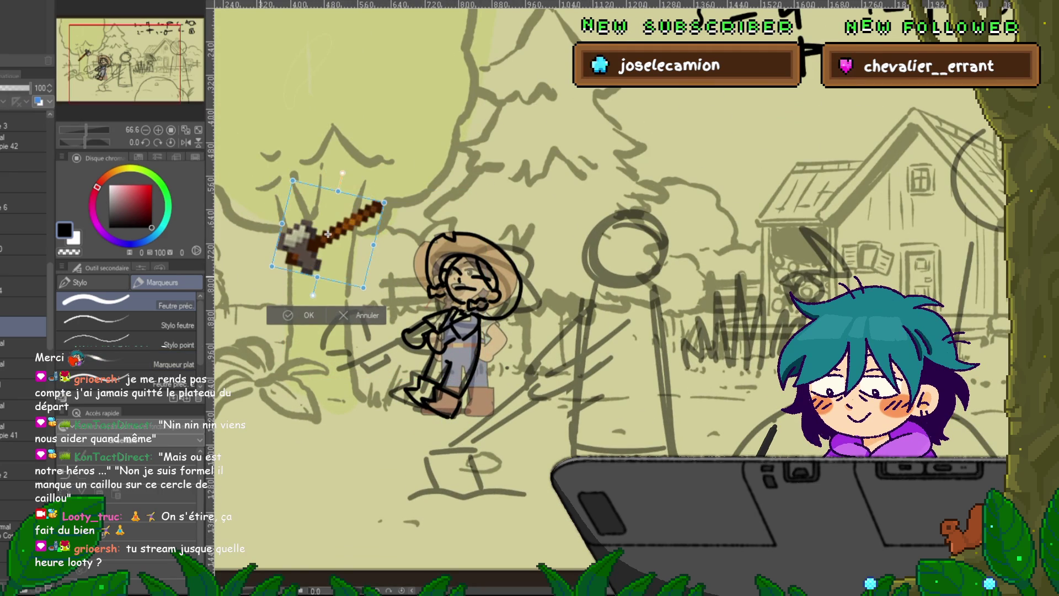
mouse_move(328, 234)
mouse_down()
mouse_move(355, 353)
mouse_move(376, 362)
mouse_move(388, 354)
mouse_move(371, 341)
mouse_up()
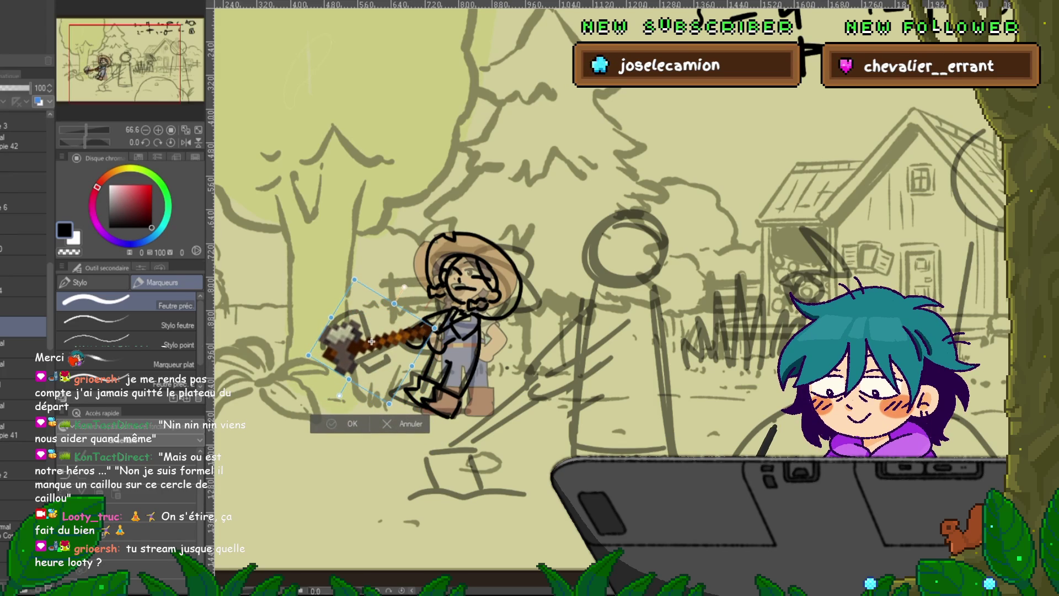
key(Return)
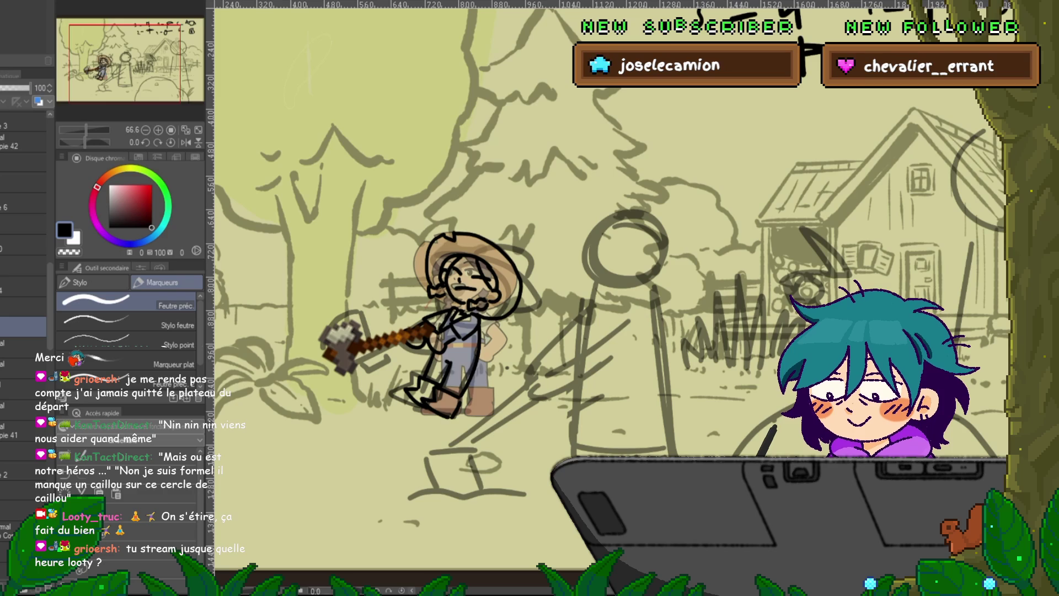
- Add a new layer and step through the neighbouring layers in the Layer panel
click(22, 307)
click(22, 327)
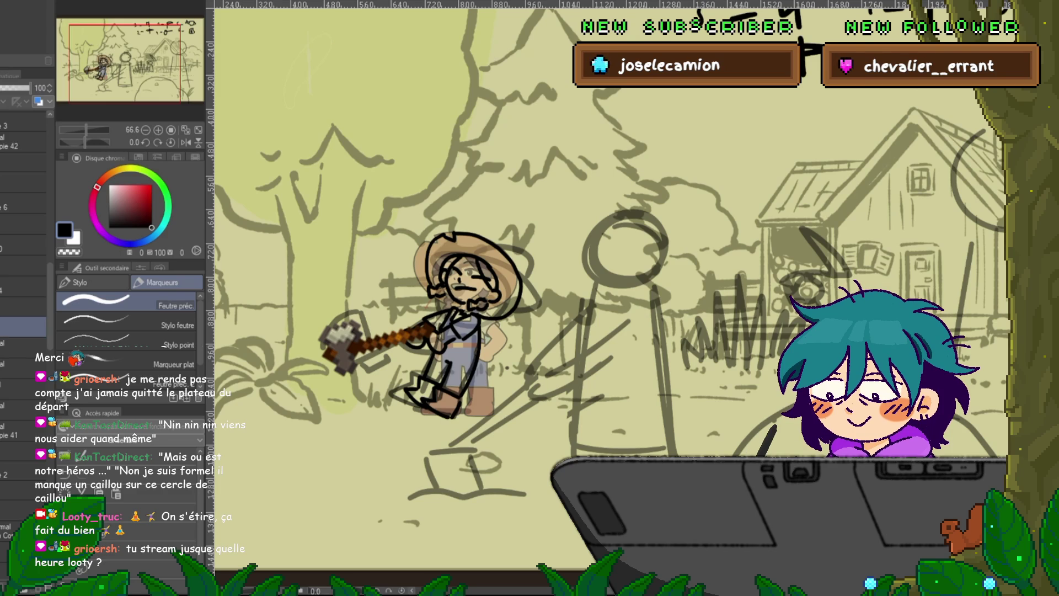
key(ctrl+shift+n)
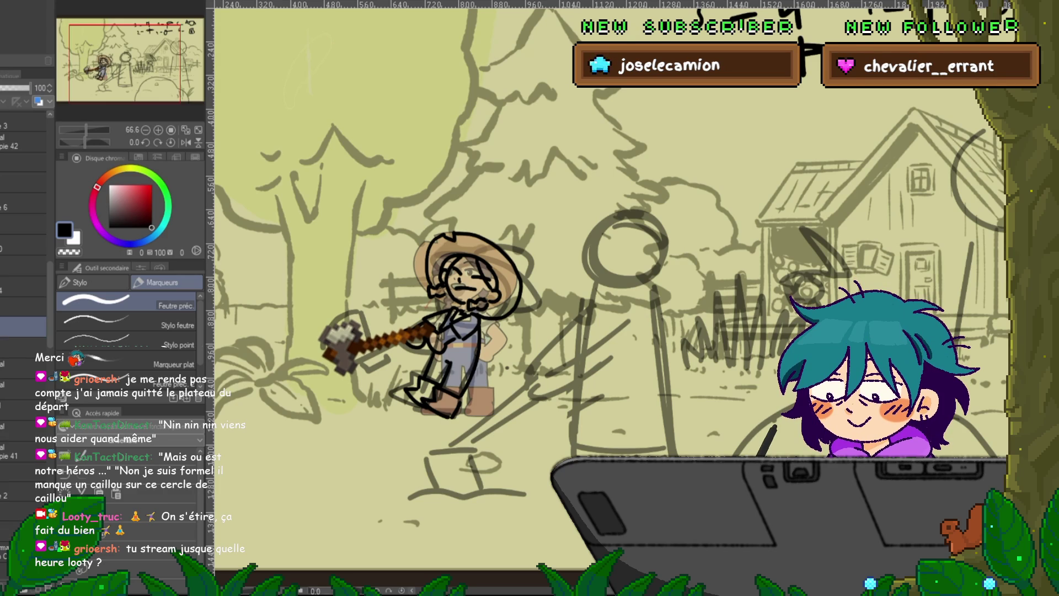
click(22, 347)
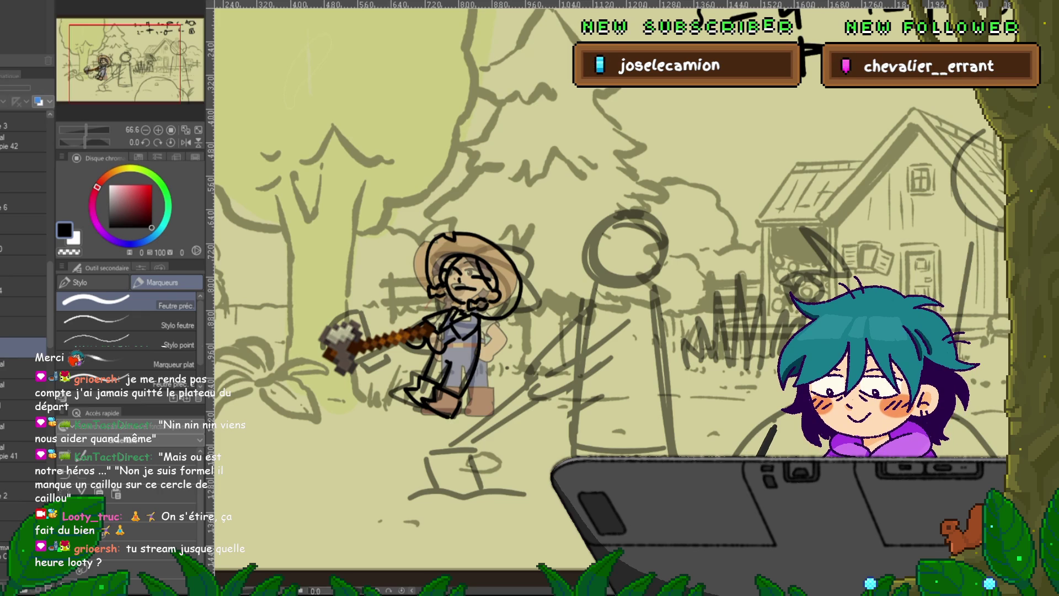
click(22, 327)
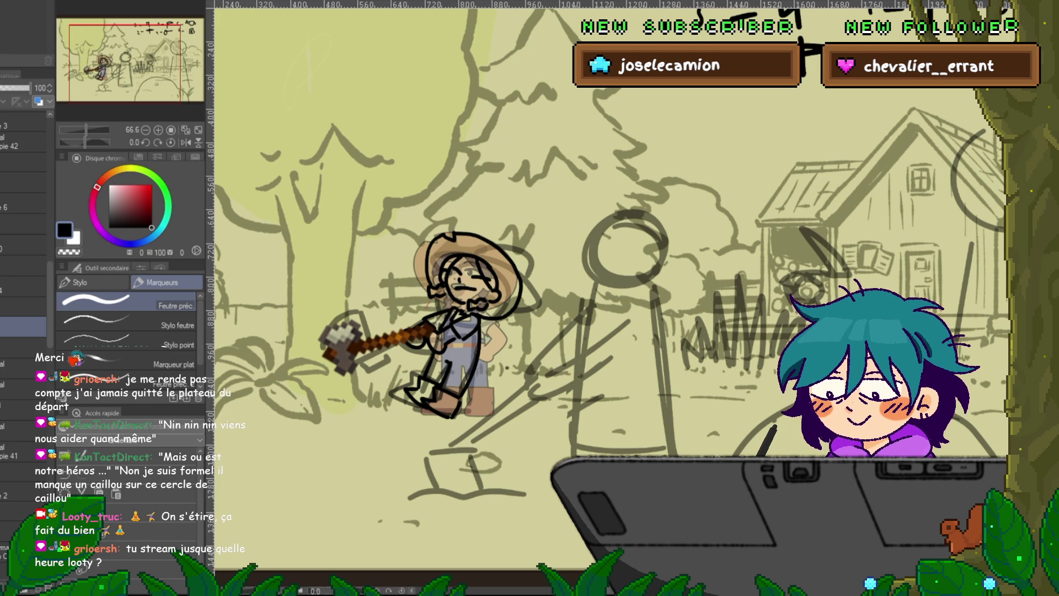
scroll(607, 276, left, 2)
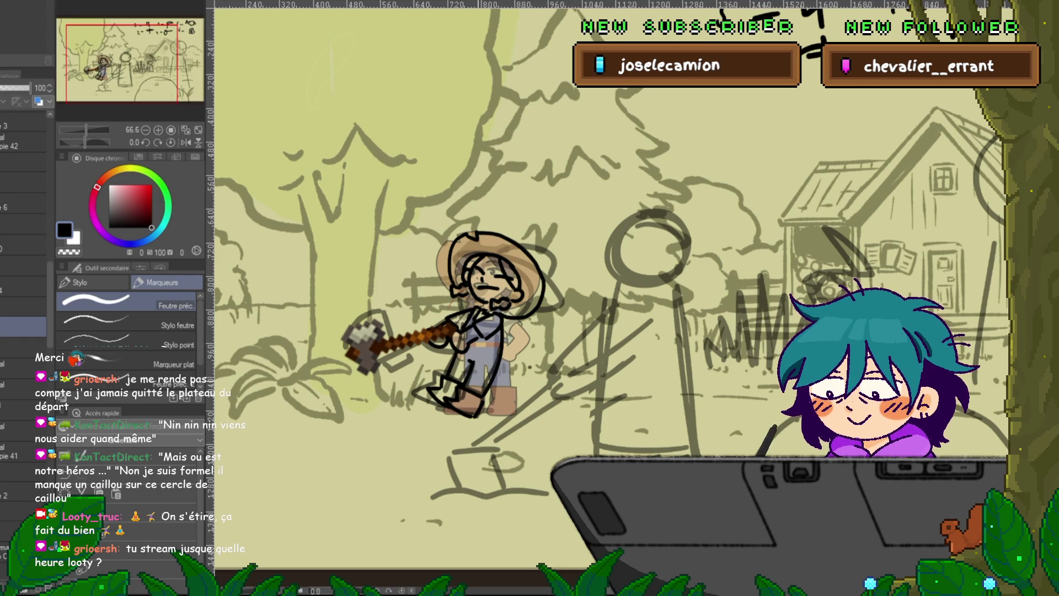
scroll(447, 353, up, 1)
- Skew the pickaxe into a slanted swing and nudge it slightly right
key(ctrl+t)
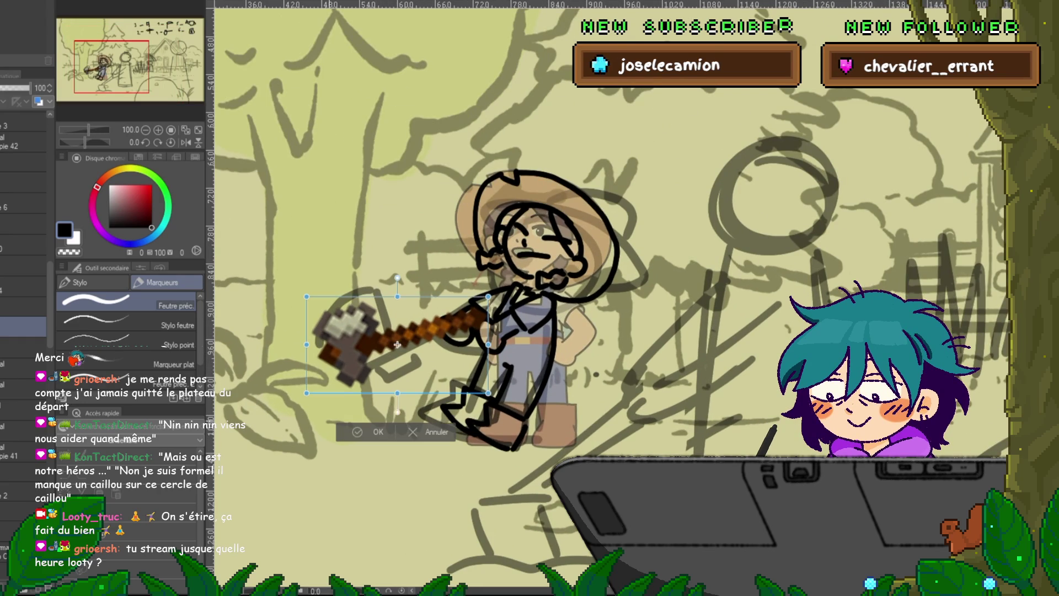
drag(398, 296, 384, 298)
drag(398, 392, 418, 393)
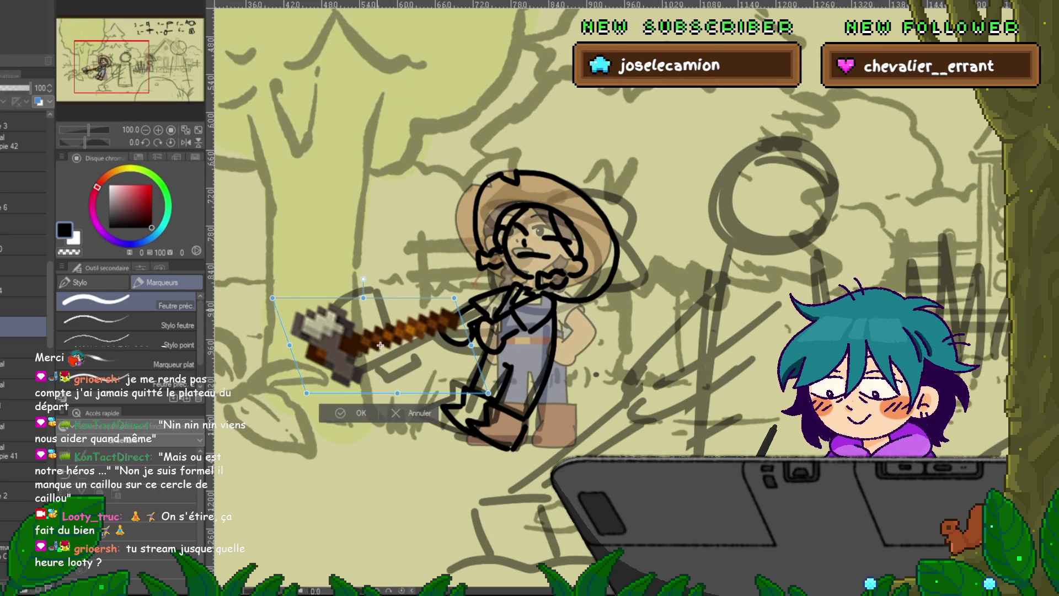
drag(401, 346, 409, 346)
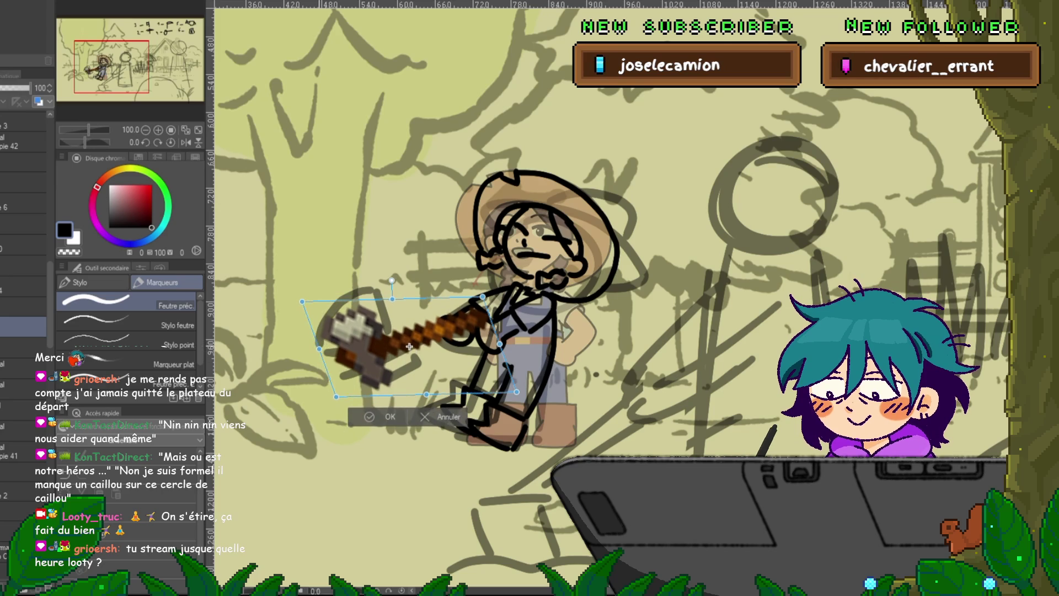
click(386, 416)
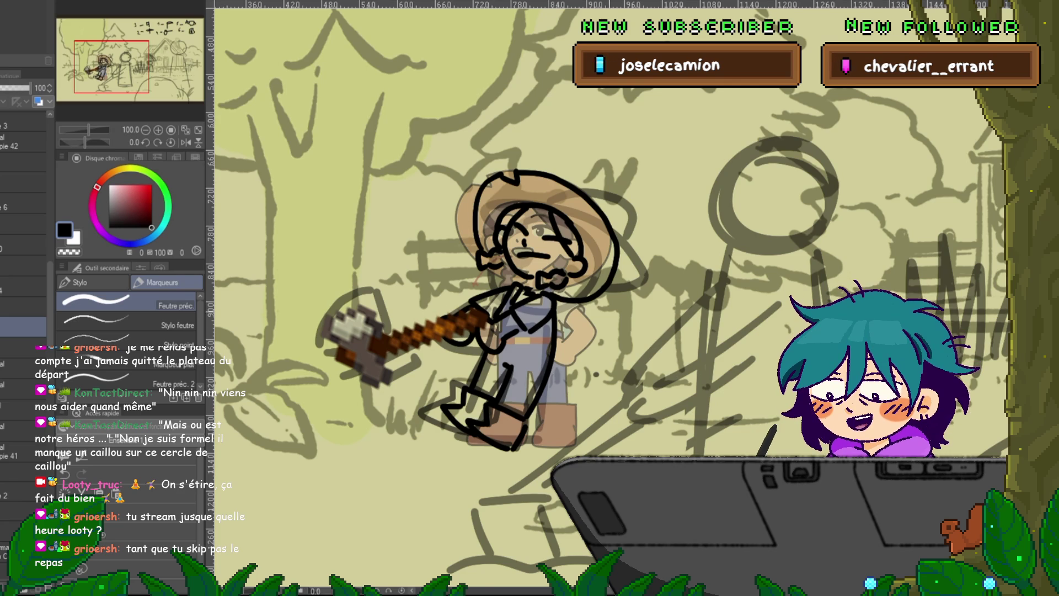
- Ink the pickaxe's handle loop and the top, bottom and left edges of its head
drag(607, 276, 619, 319)
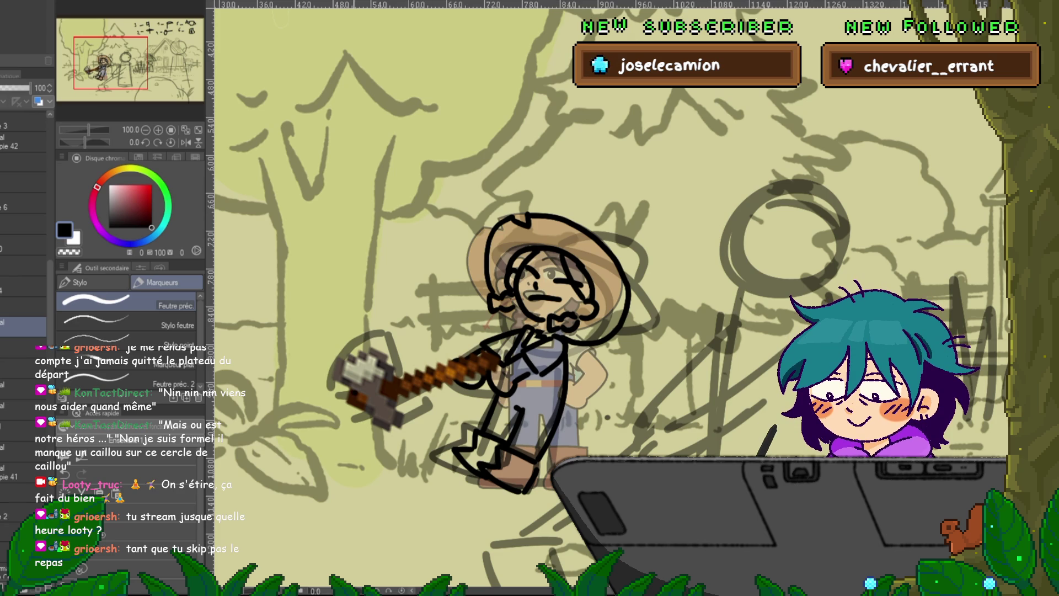
drag(347, 398, 365, 402)
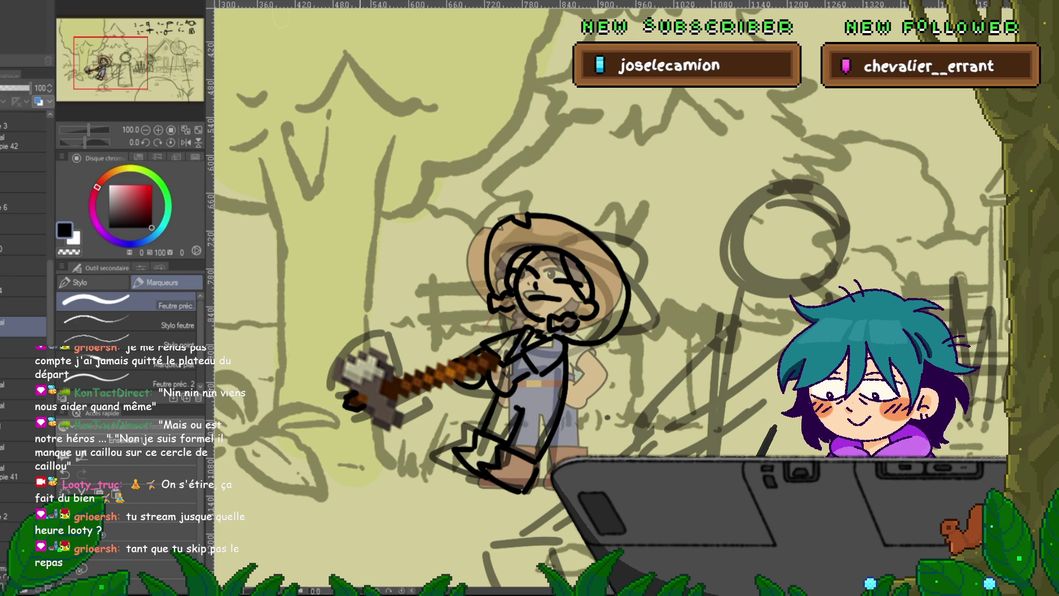
mouse_move(334, 370)
mouse_down()
mouse_move(373, 349)
mouse_move(393, 381)
mouse_up()
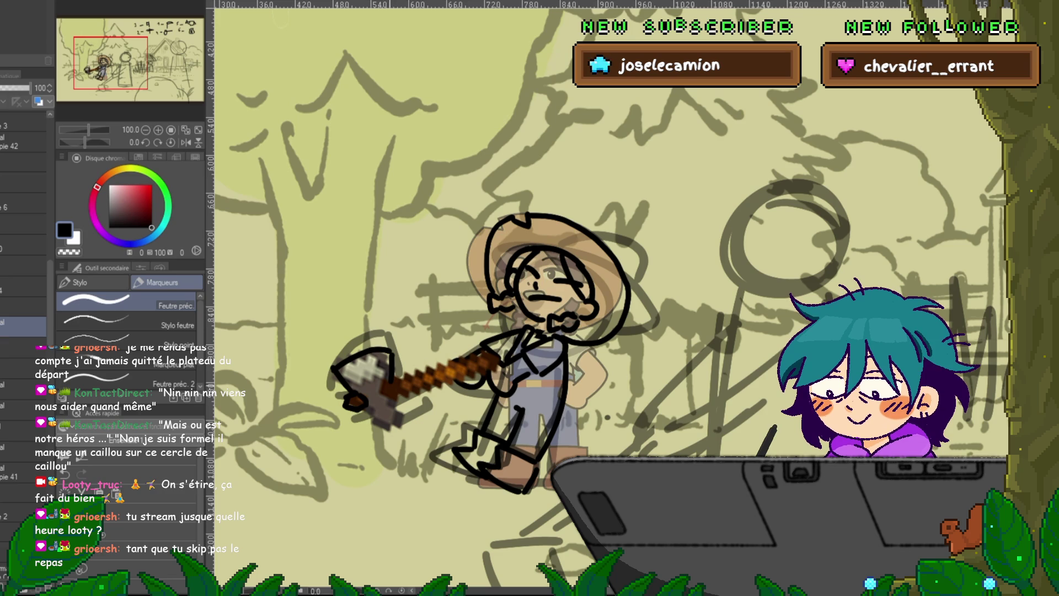
drag(363, 409, 398, 428)
mouse_move(329, 373)
mouse_down()
mouse_move(346, 396)
mouse_move(446, 365)
mouse_move(488, 365)
mouse_up()
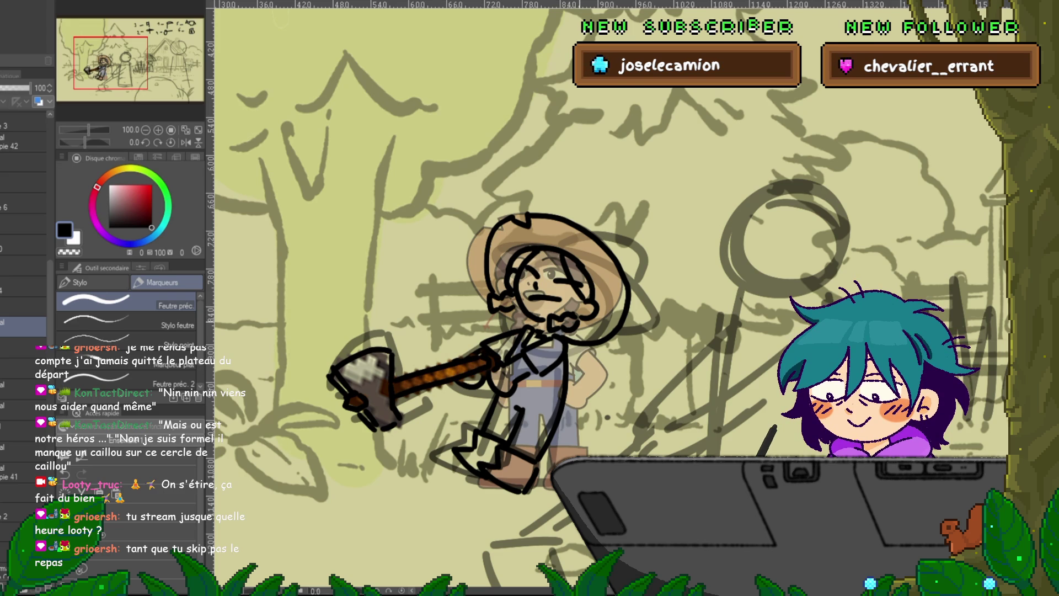
- Select the layer one row up in the Layer panel
scroll(22, 276, down, 3)
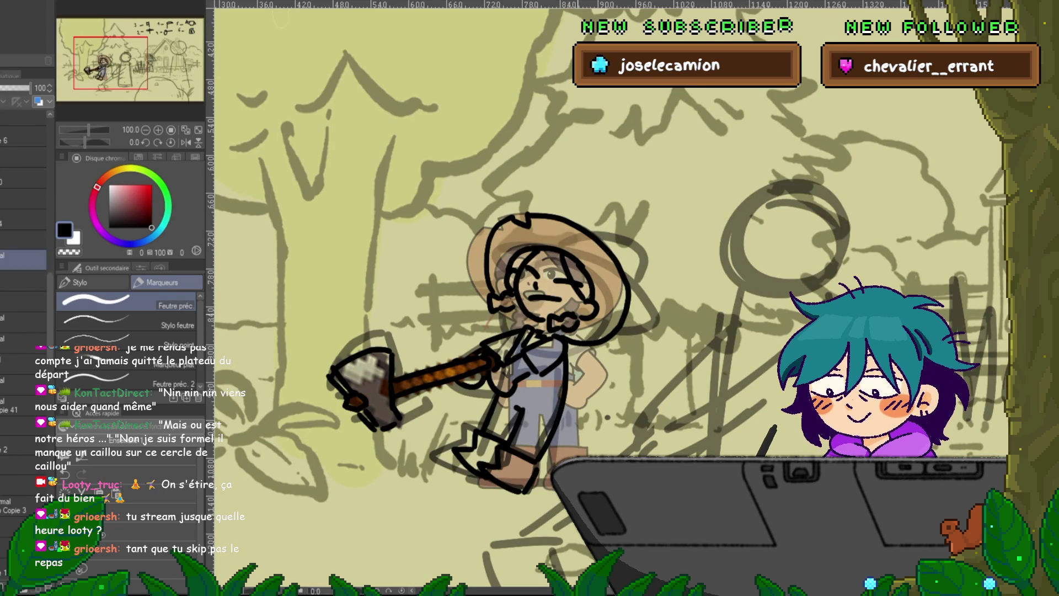
click(22, 240)
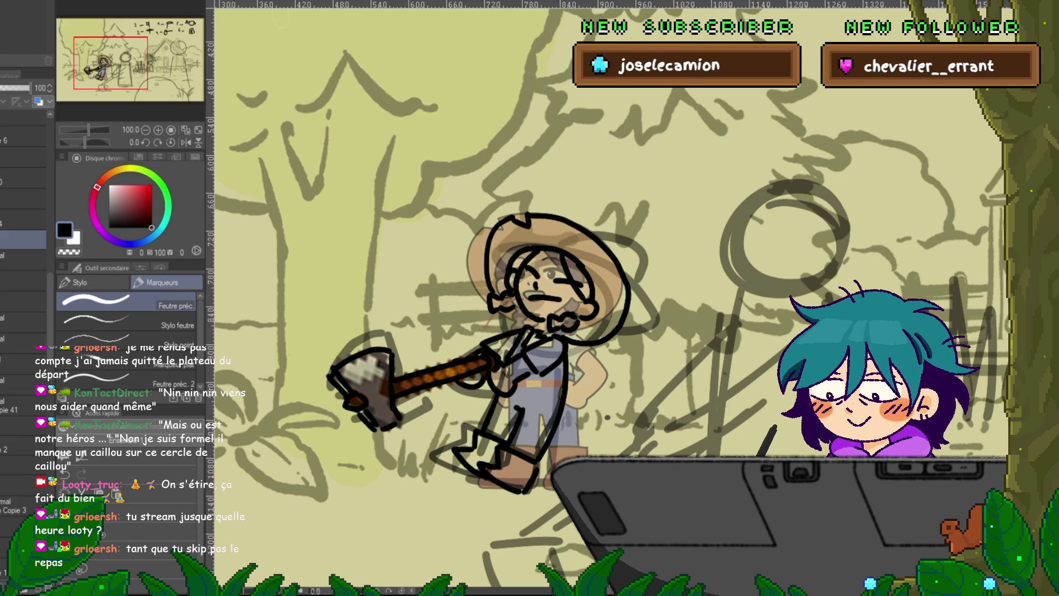
scroll(22, 386, down, 3)
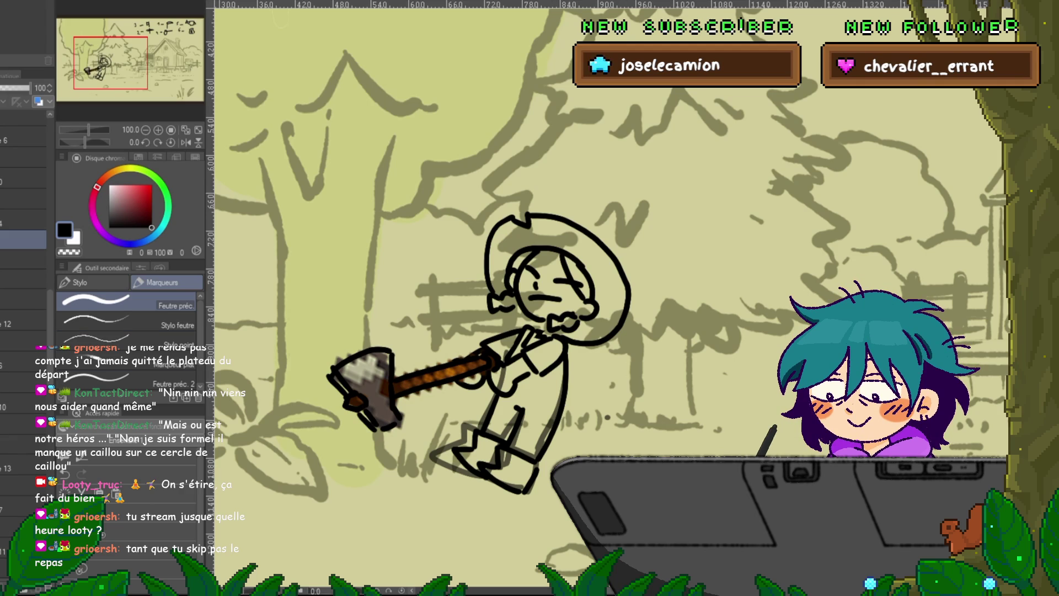
key(ctrl+z)
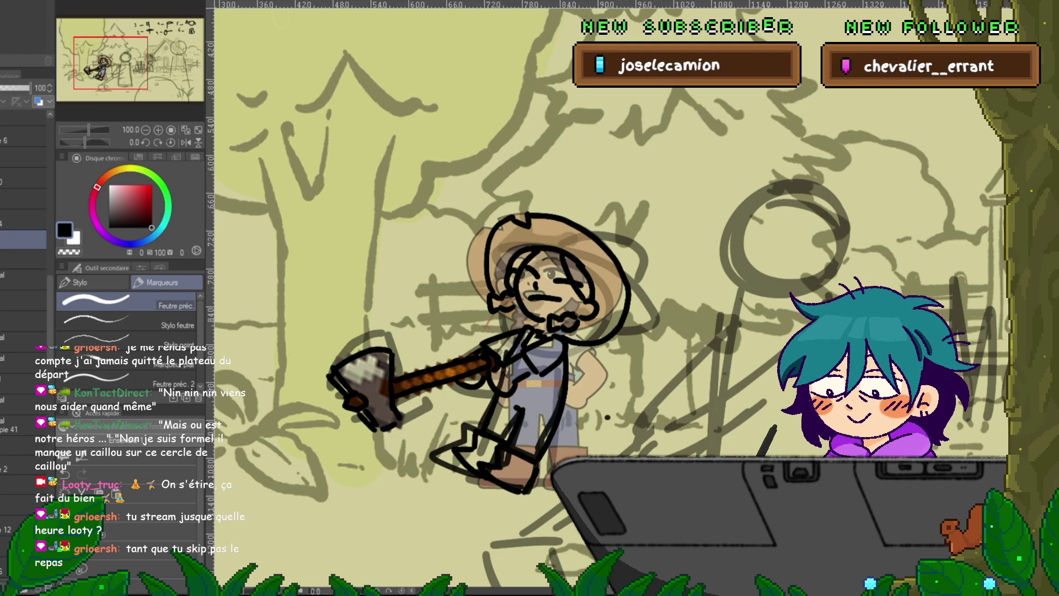
key(ctrl+z)
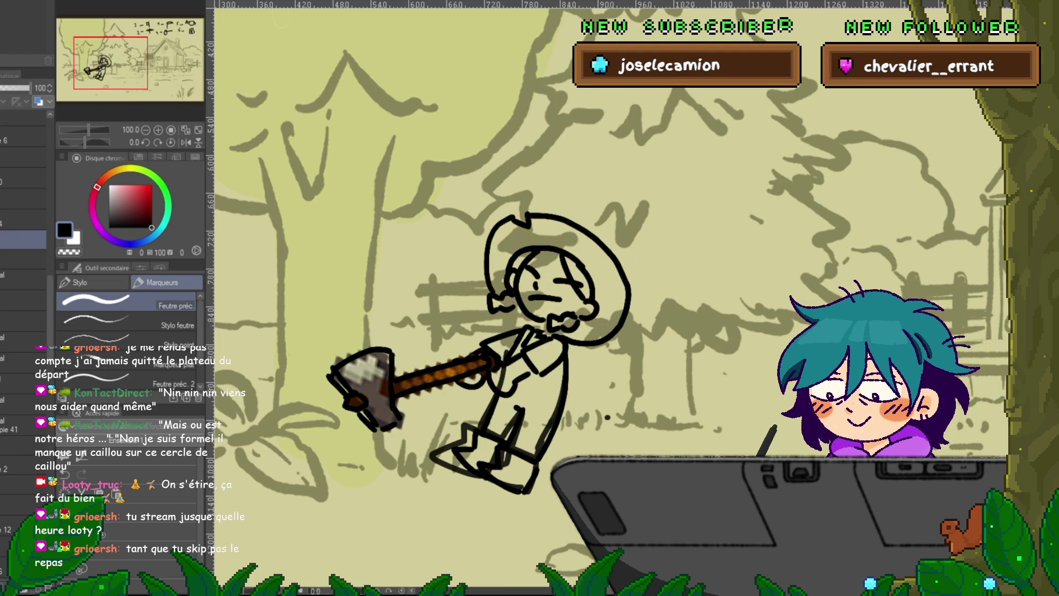
click(22, 425)
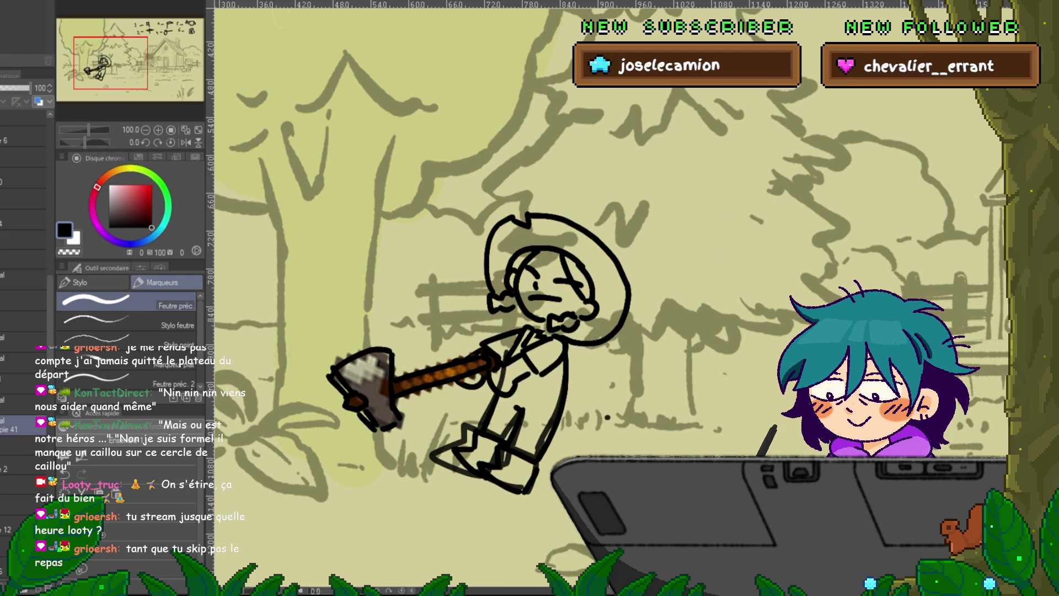
click(22, 445)
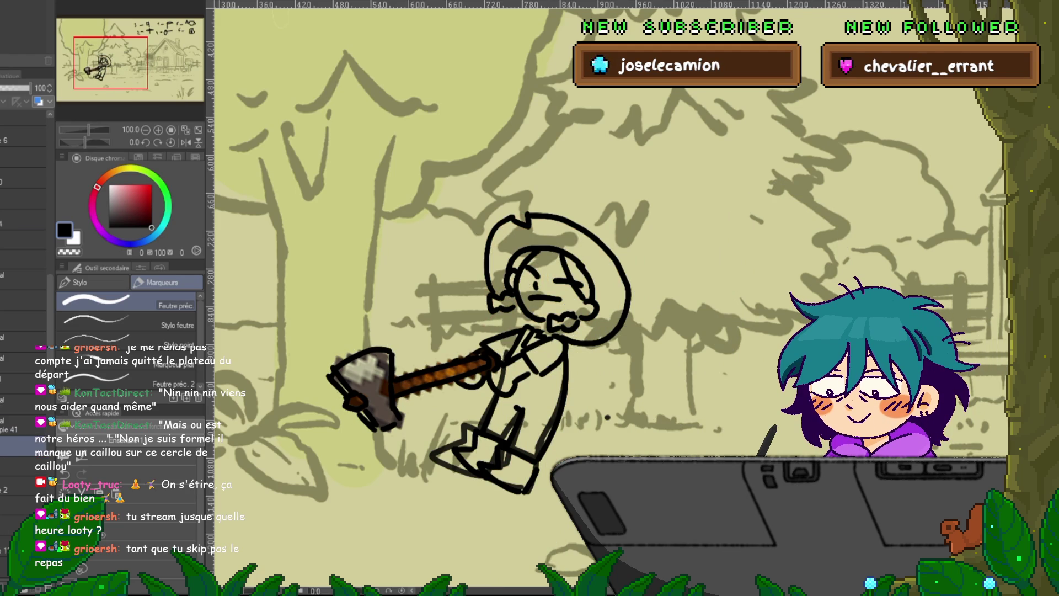
key(m)
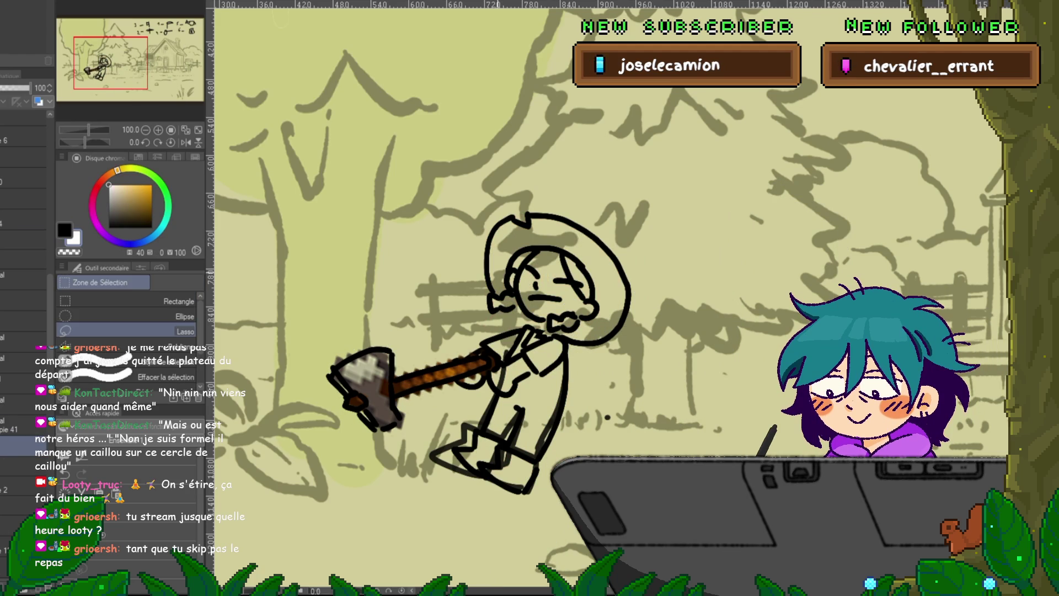
mouse_move(527, 220)
mouse_down()
mouse_move(499, 218)
mouse_move(486, 265)
mouse_move(607, 237)
mouse_move(632, 298)
mouse_move(569, 359)
mouse_move(554, 430)
mouse_up()
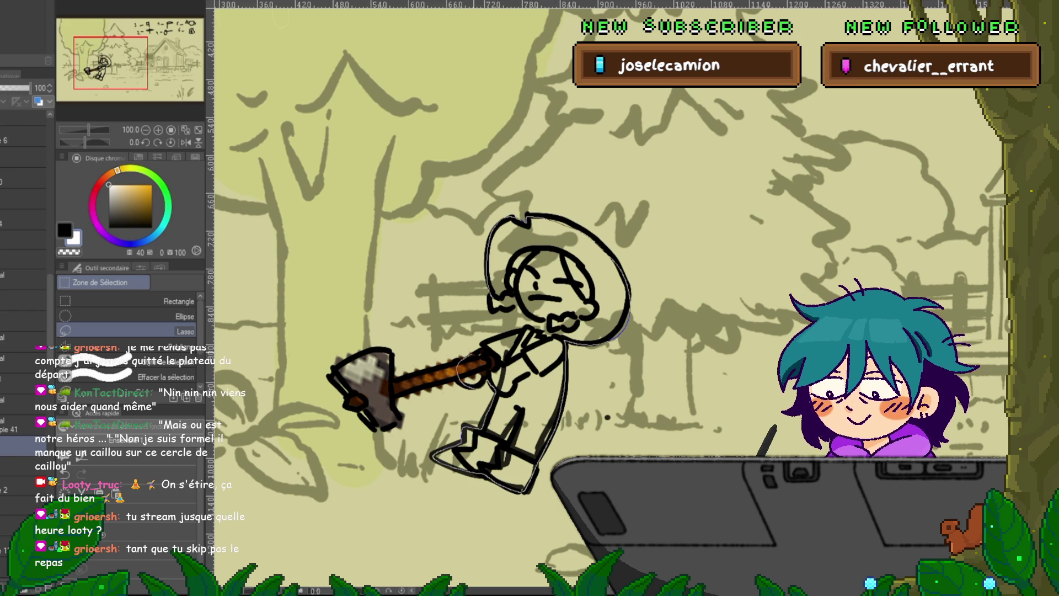
drag(527, 217, 527, 216)
key(alt+BackSpace)
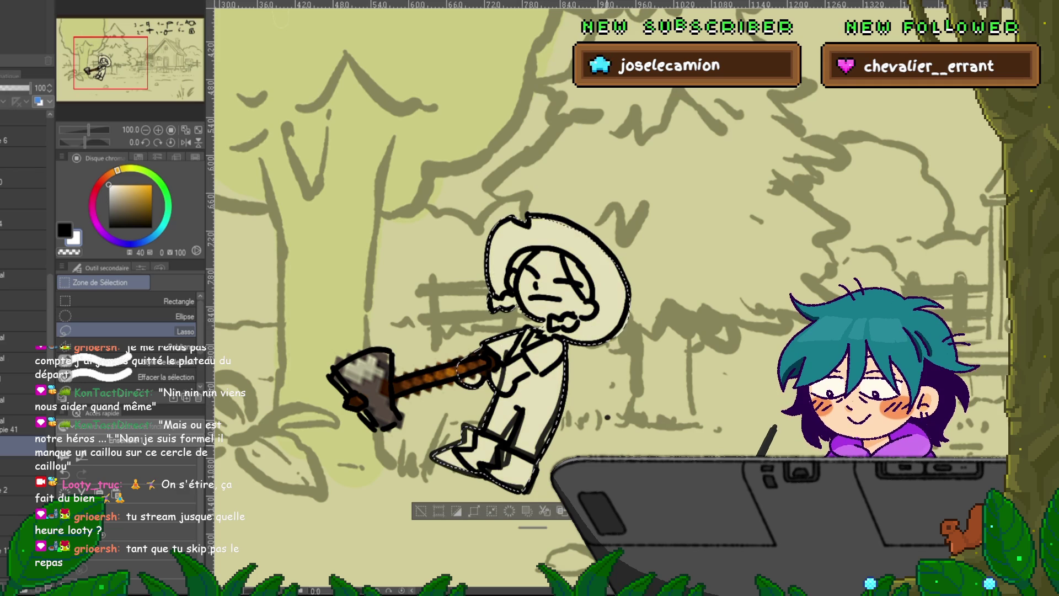
key(ctrl+d)
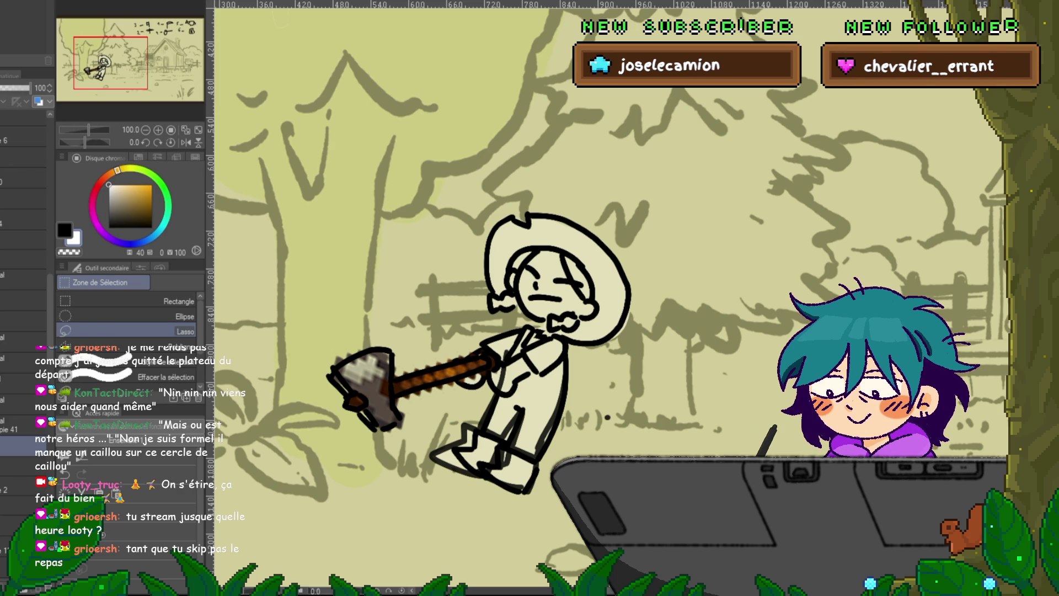
click(22, 259)
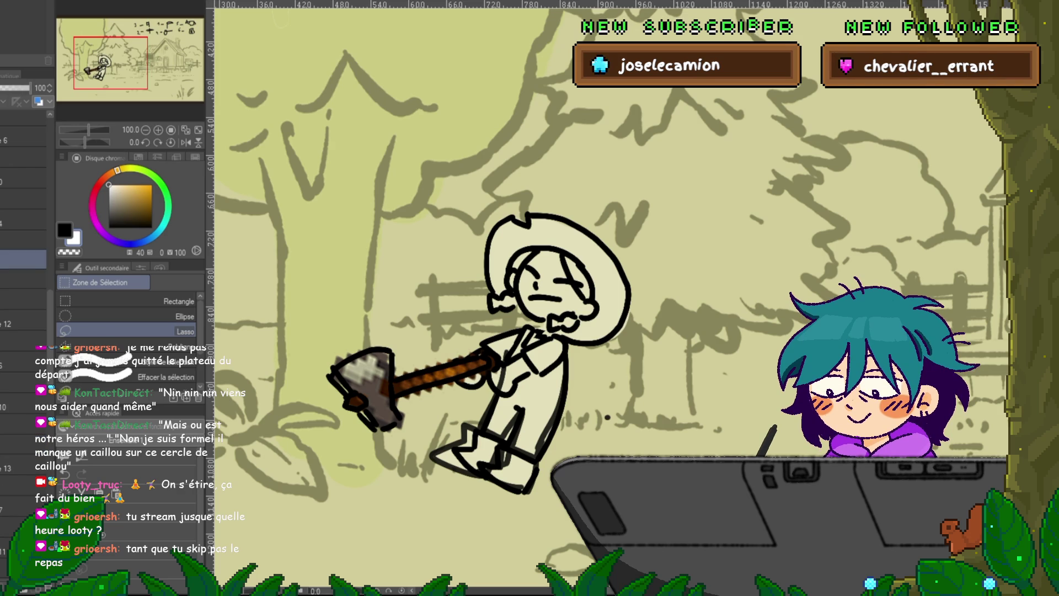
key(Delete)
click(23, 466)
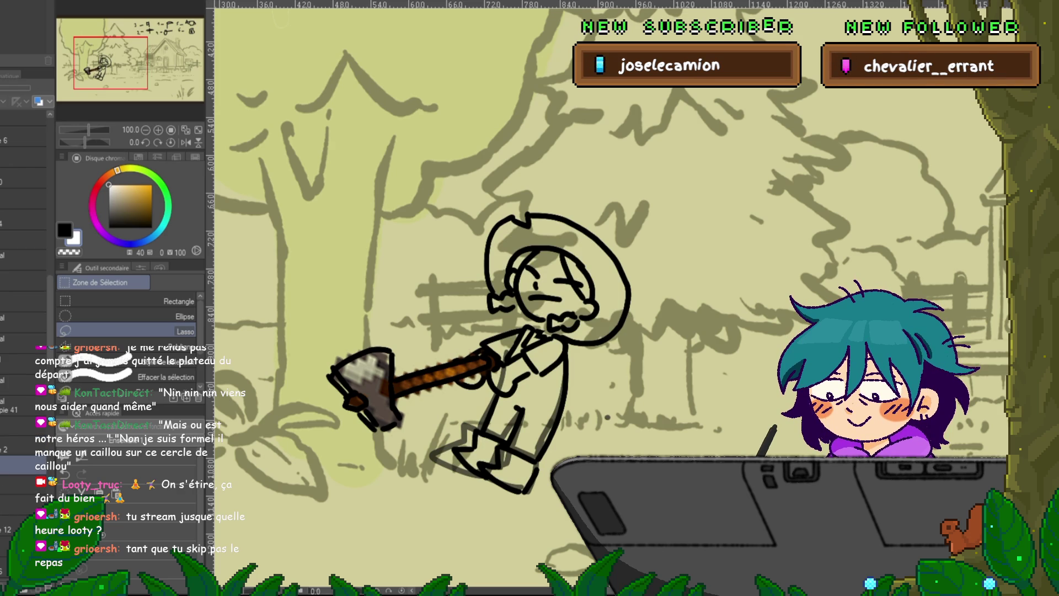
click(22, 260)
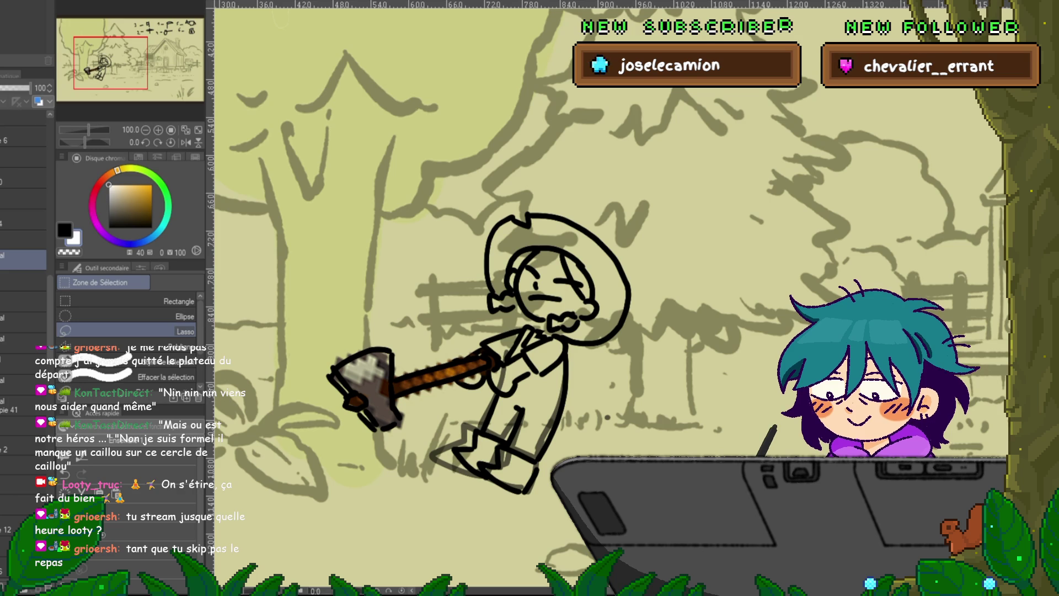
click(22, 240)
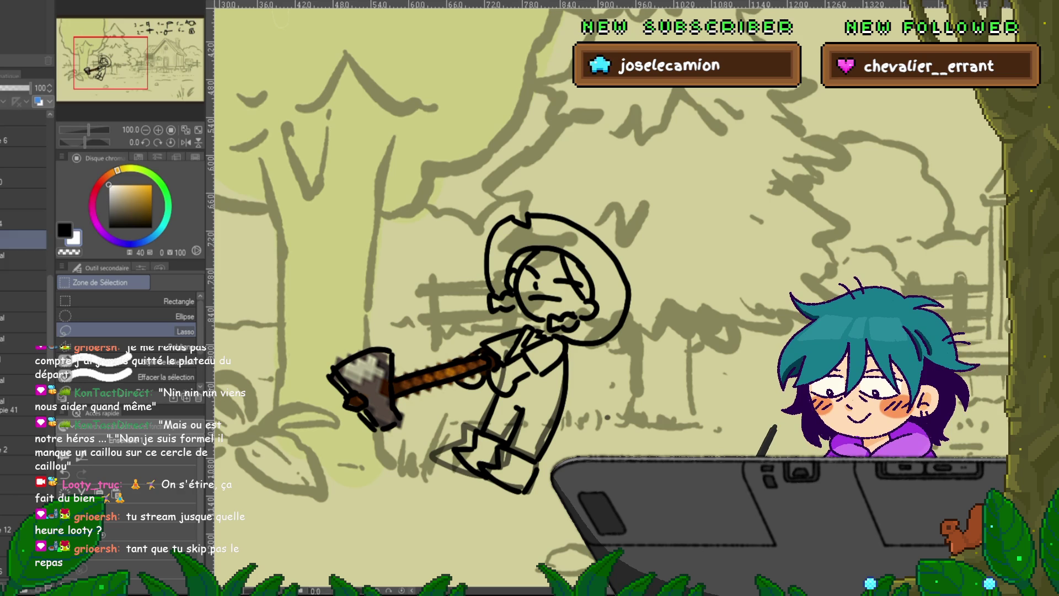
click(22, 260)
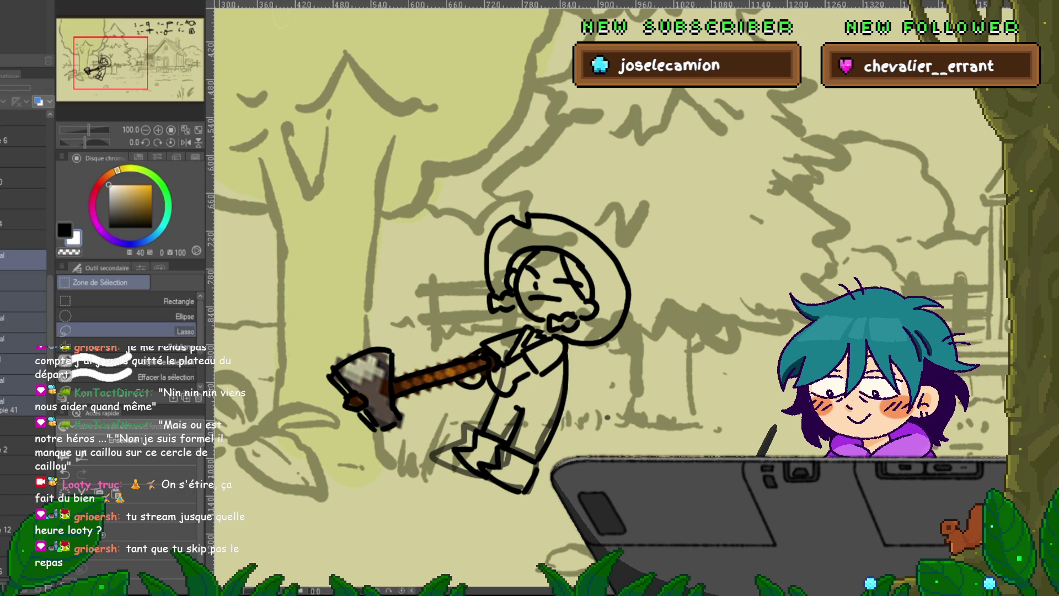
- Rotate the farmer girl about 20° counterclockwise
key(ctrl+t)
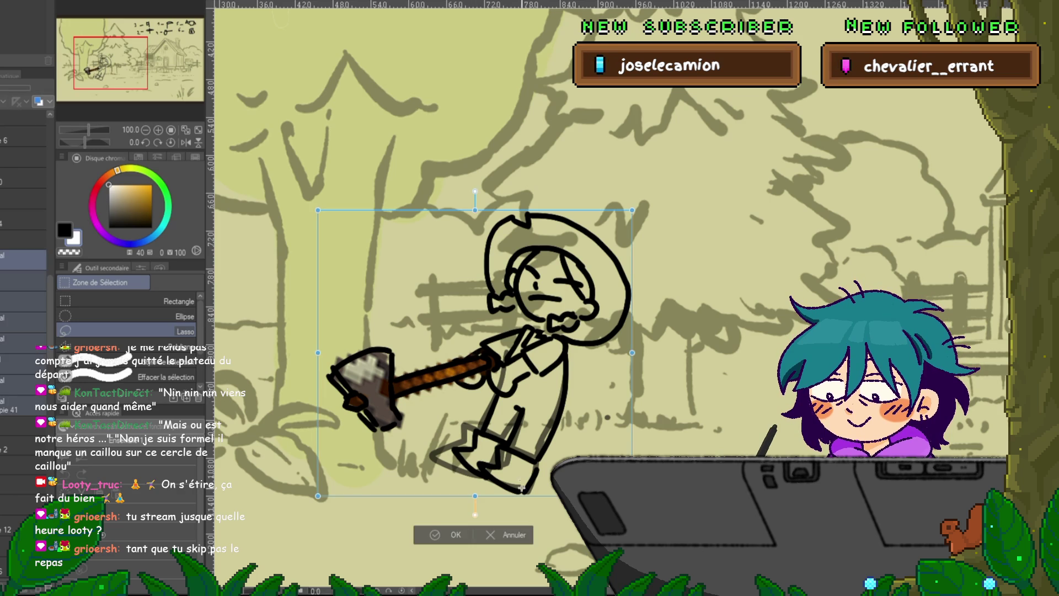
drag(641, 204, 536, 181)
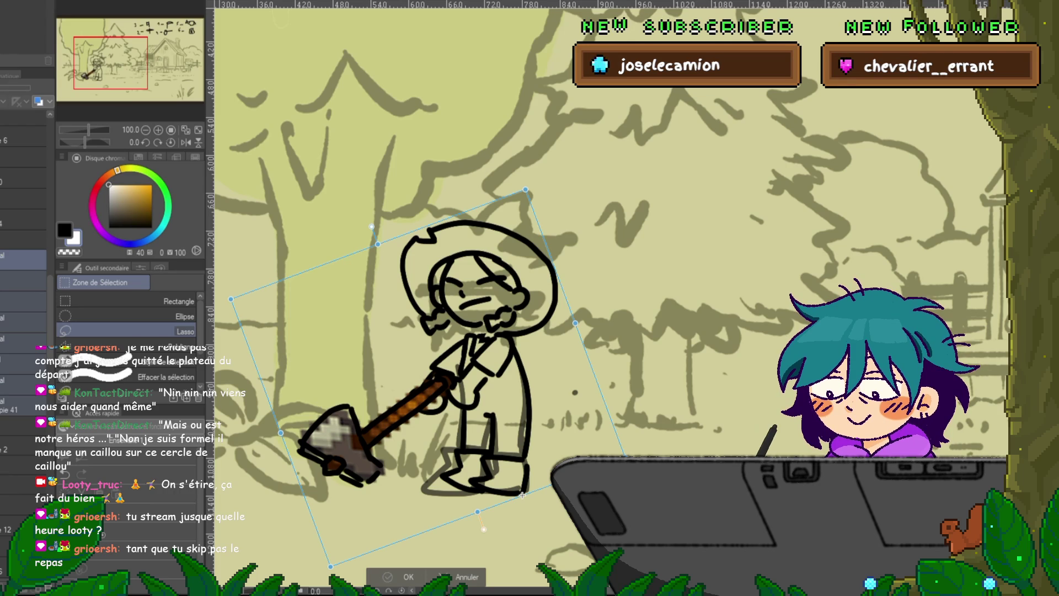
key(Return)
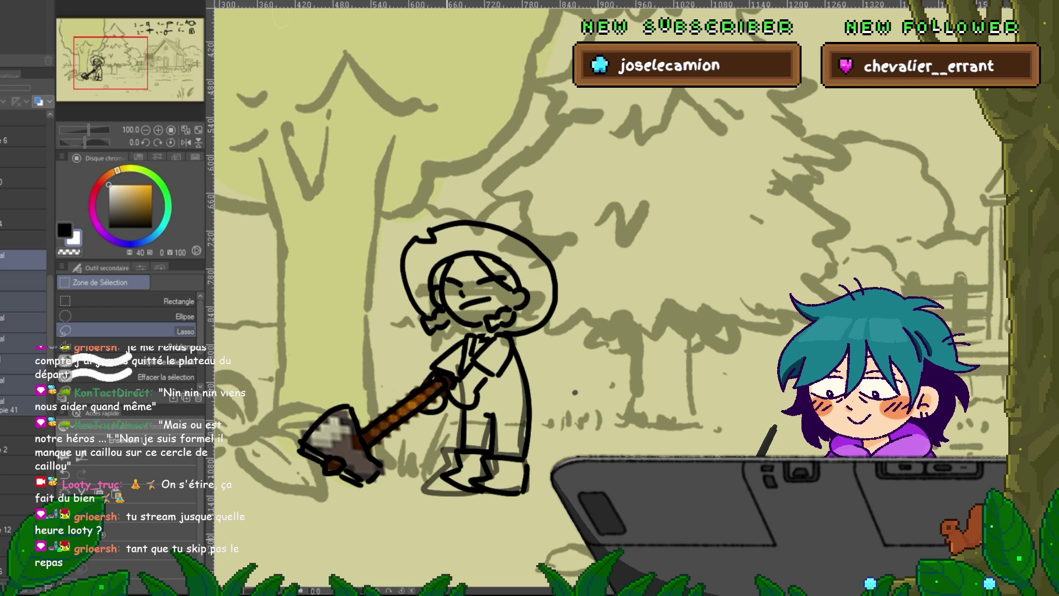
- Mirror the girl horizontally and move her back to the canvas centre
click(22, 240)
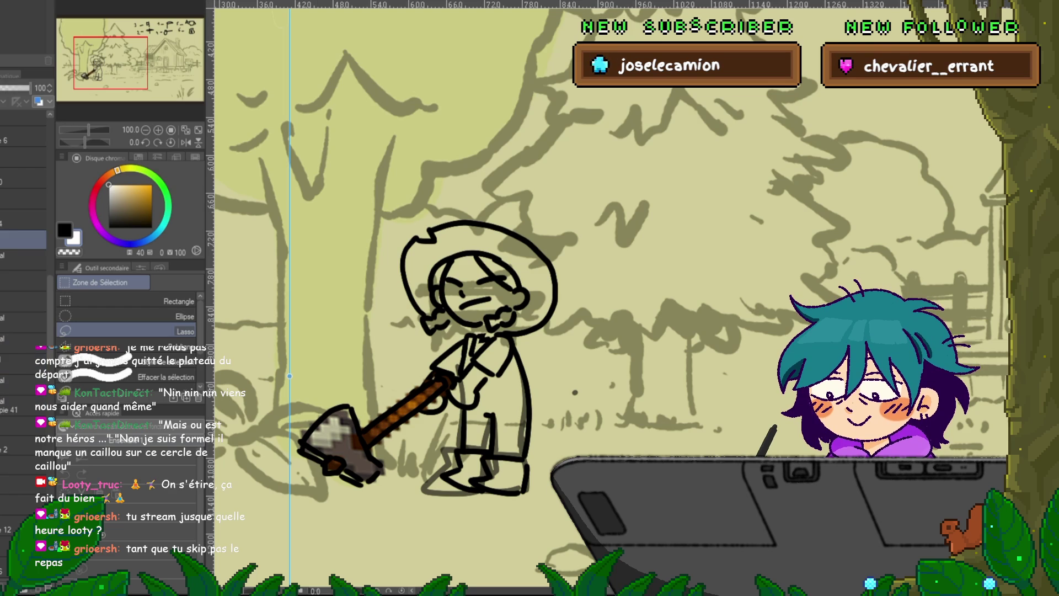
key(ctrl+z)
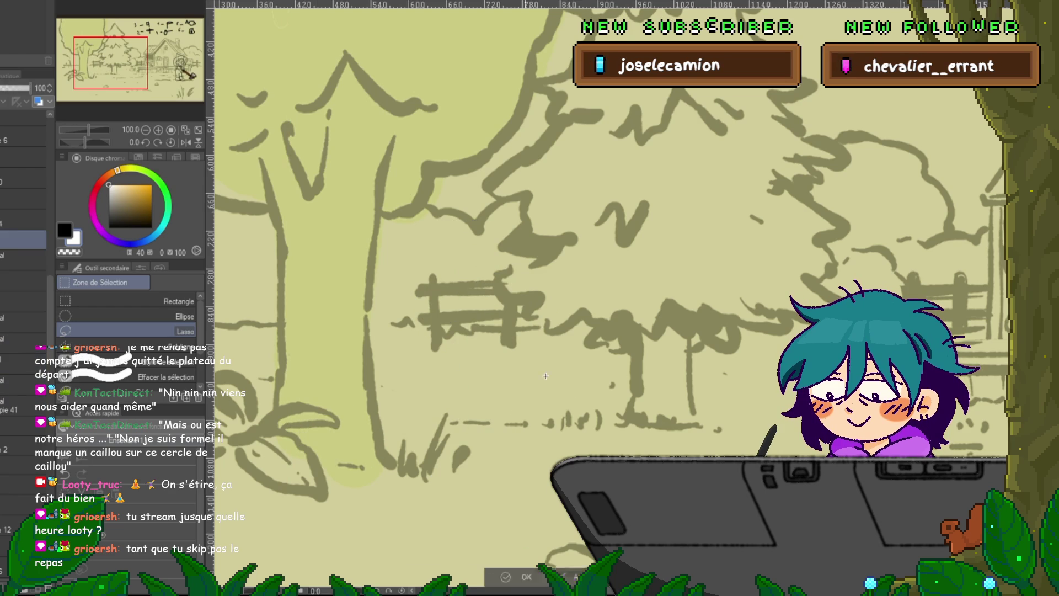
key(ctrl+y)
drag(778, 392, 427, 393)
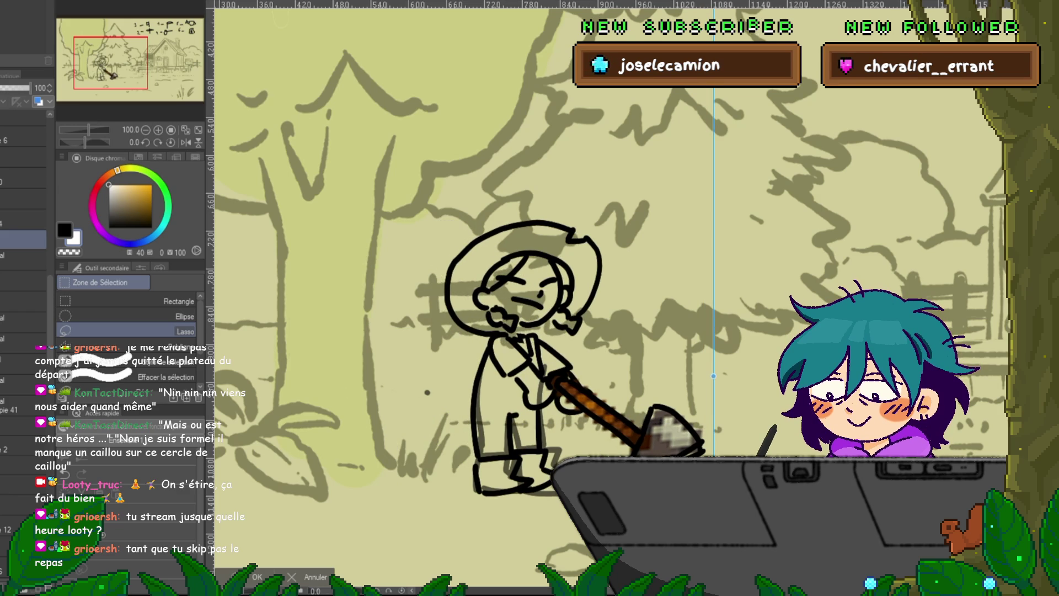
key(Return)
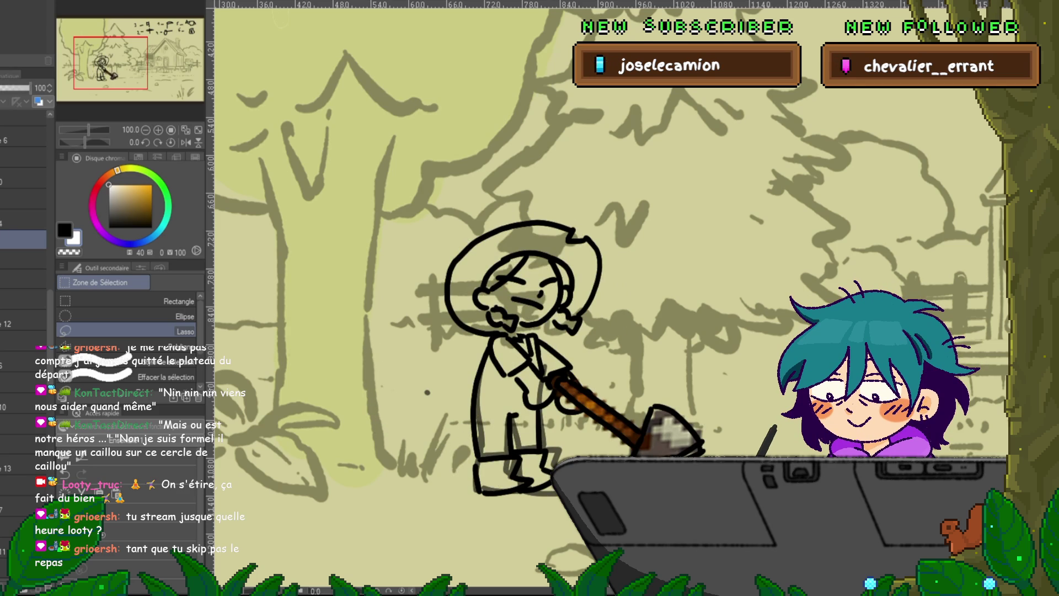
- Select the pickaxe layer and put the pickaxe into Free Transform
click(22, 281)
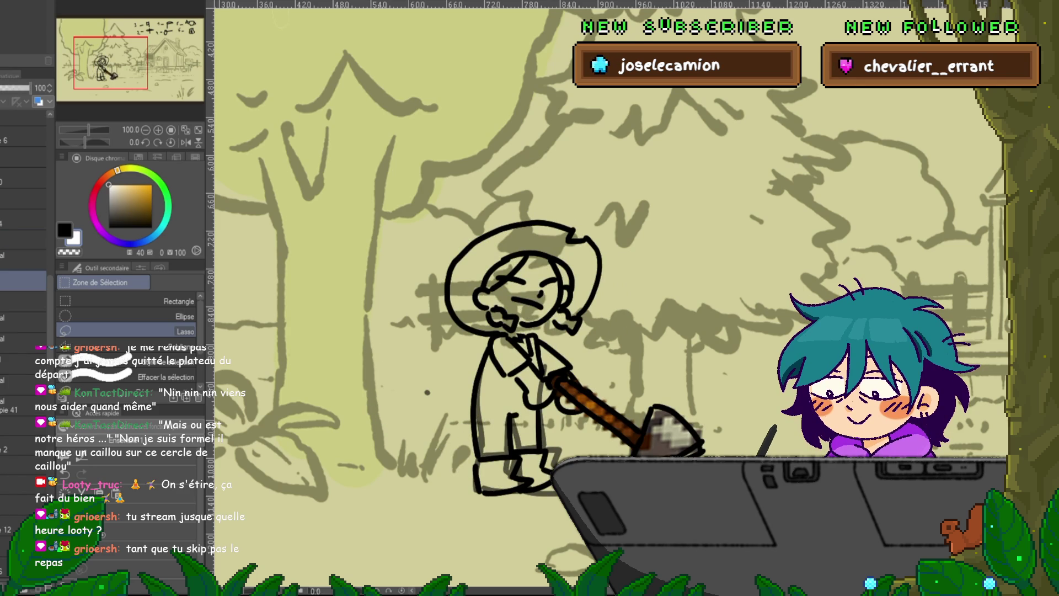
key(ctrl+t)
key(Return)
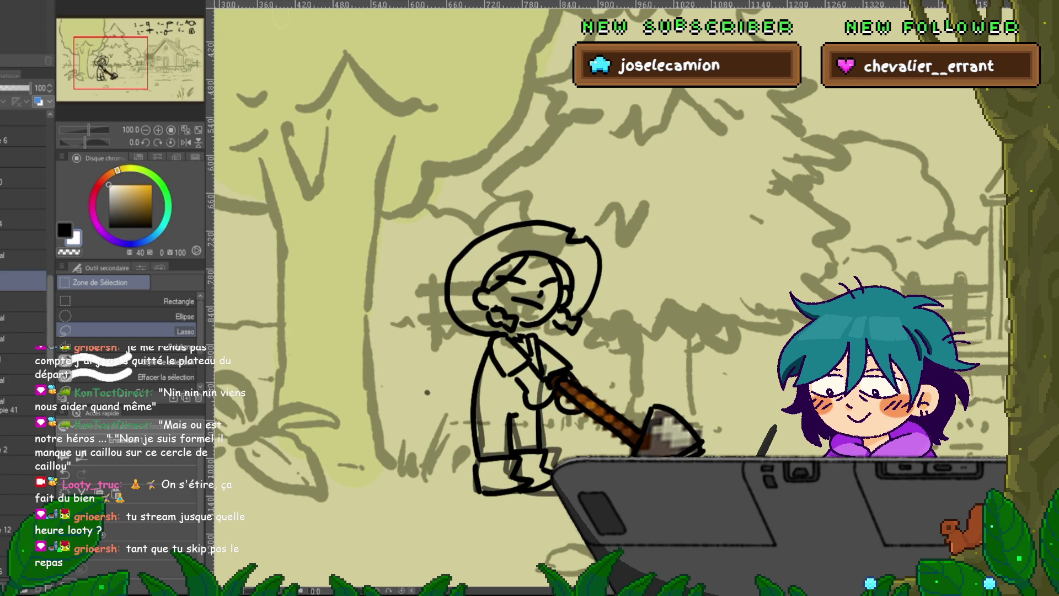
click(22, 260)
ctrl+click(22, 301)
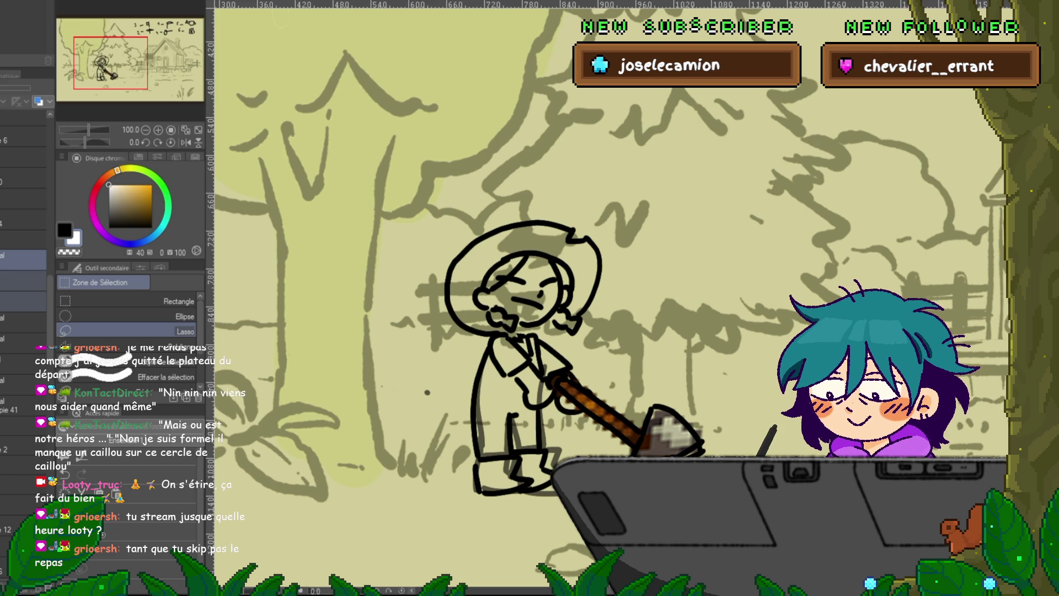
key(ctrl+t)
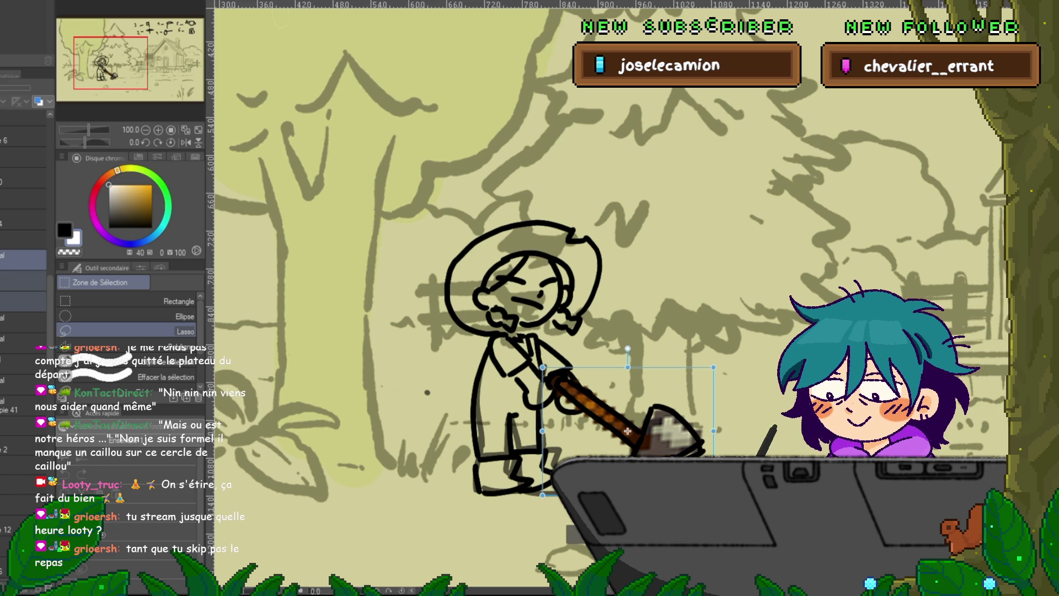
- Flip the pickaxe horizontally, rotate its head down toward the ground, and deselect
key(h)
mouse_move(602, 509)
mouse_down()
mouse_move(656, 509)
mouse_move(699, 472)
mouse_move(705, 403)
mouse_move(705, 415)
mouse_up()
key(Return)
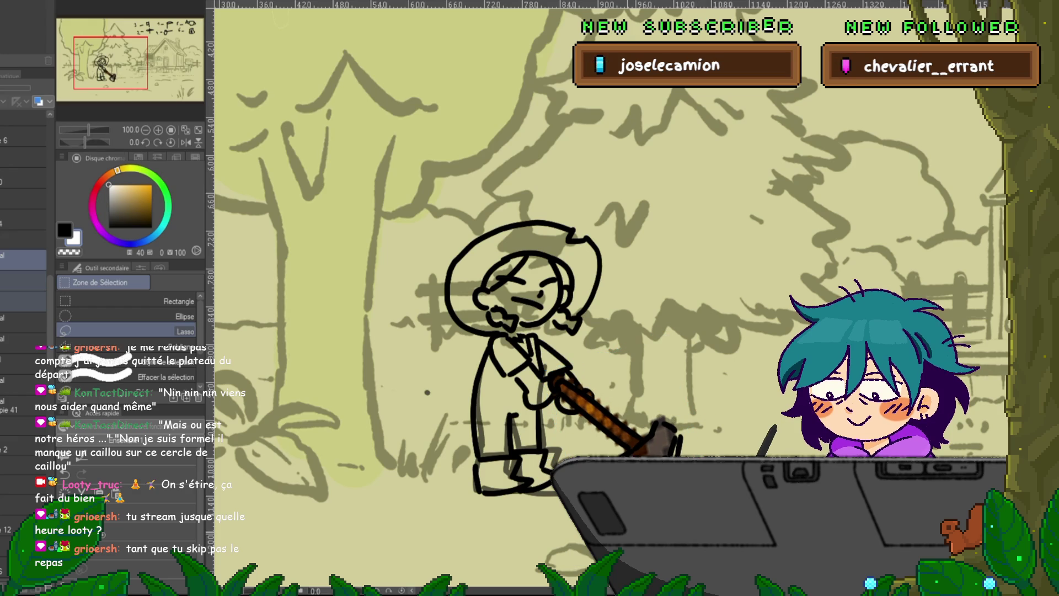
key(ctrl+e)
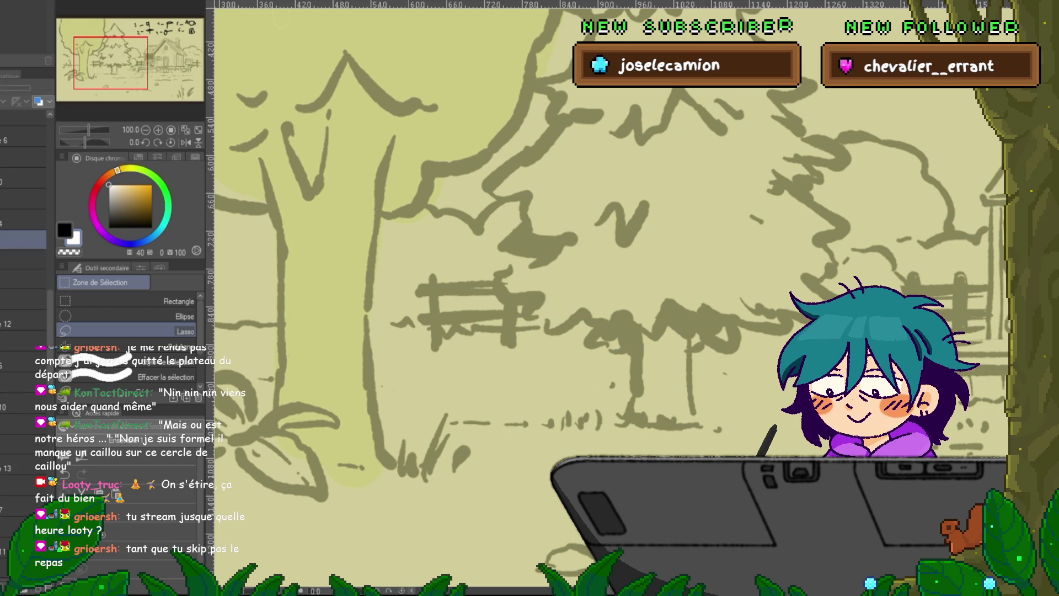